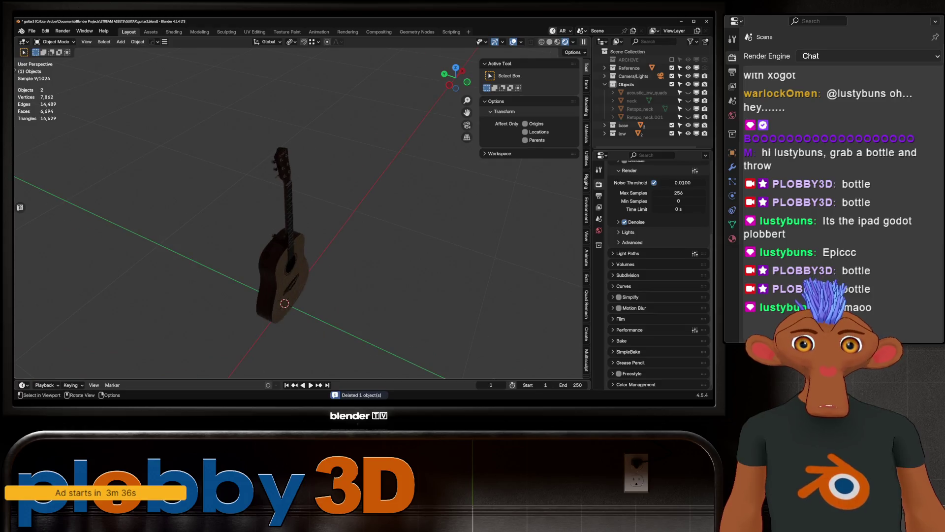
# - Switch to solid shading, zoom in on the guitar, and expand the base collection and SimpleBake panel
pyautogui.press('z')
pyautogui.moveTo(295, 221); pyautogui.dragTo(344, 229, button='middle')
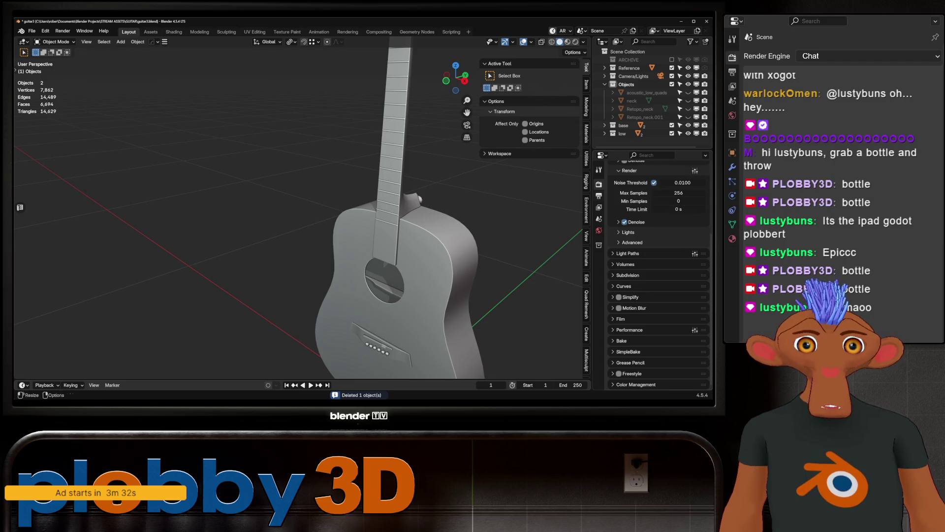
pyautogui.click(604, 125)
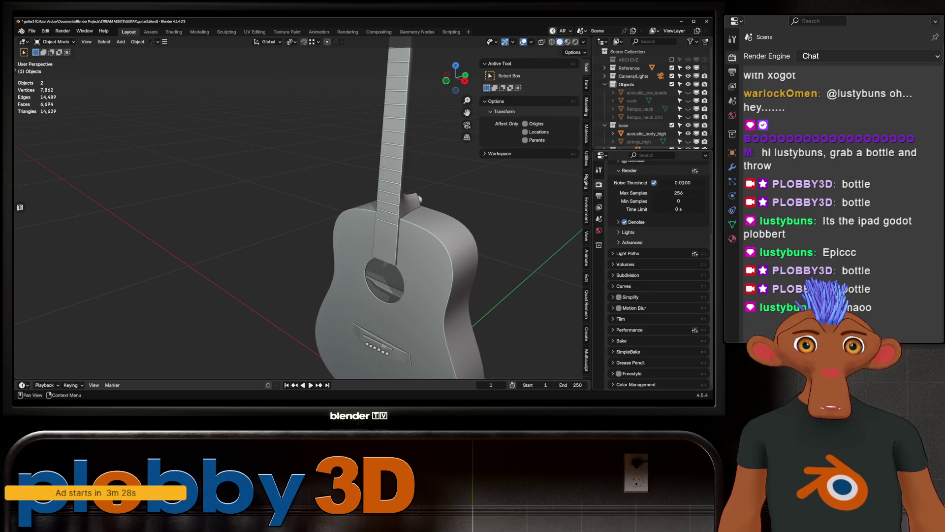
pyautogui.click(628, 351)
pyautogui.scroll(-5, 655, 271)
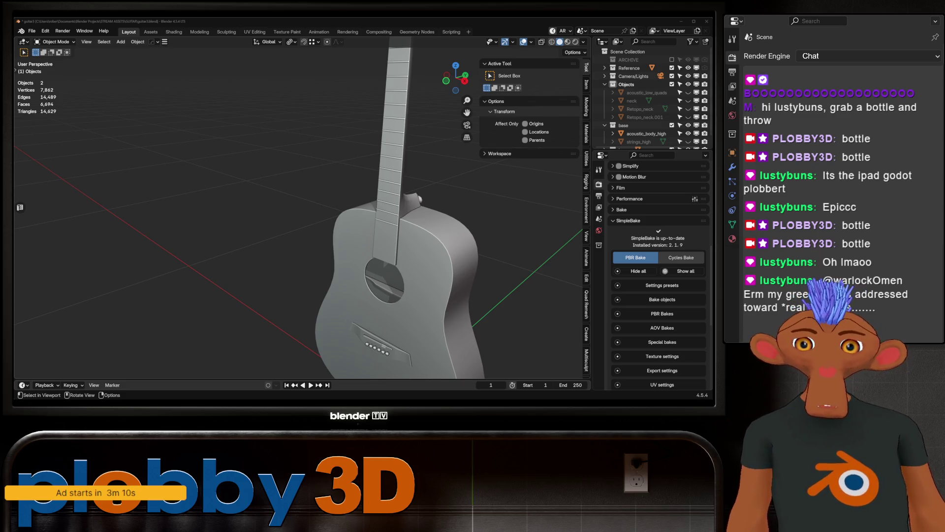
# - Face the guitar front-on and load the Bake to Targ SimpleBake global preset
pyautogui.moveTo(295, 211); pyautogui.dragTo(325, 209, button='middle')
pyautogui.scroll(-5, 660, 275)
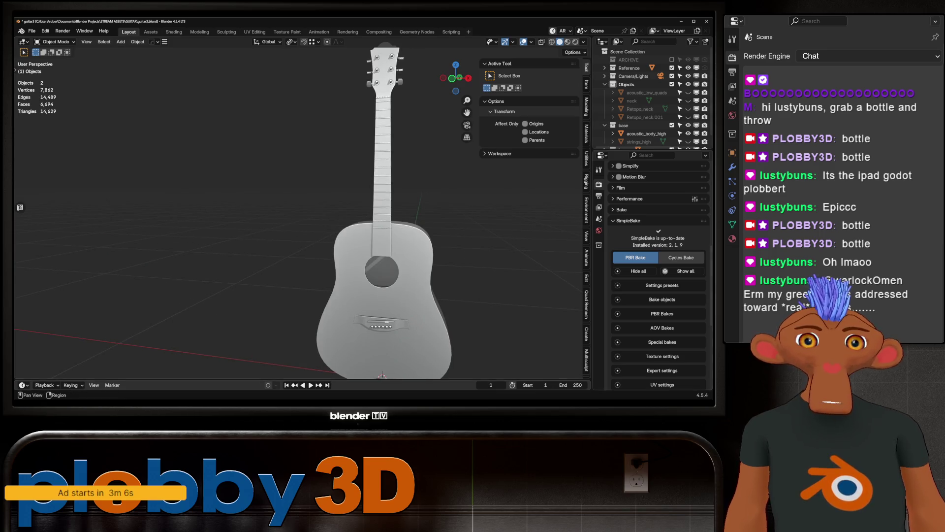
pyautogui.click(662, 270)
pyautogui.scroll(3, 660, 246)
pyautogui.click(662, 236)
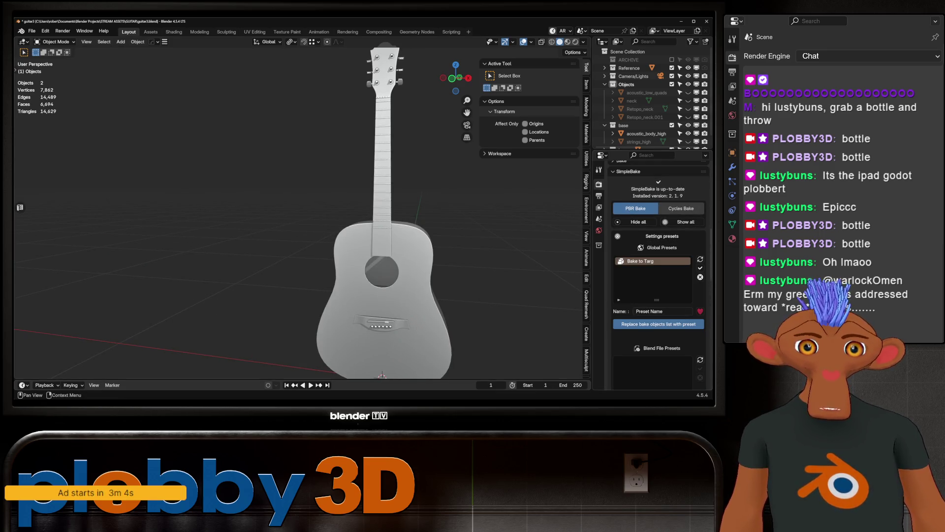
pyautogui.click(701, 267)
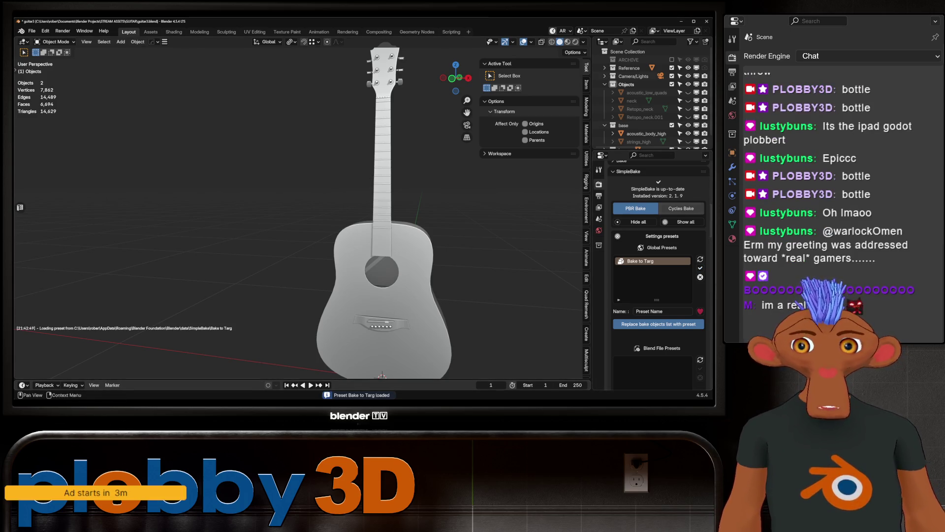
# - Select acoustic_body_high in the outliner
pyautogui.scroll(-5, 659, 271)
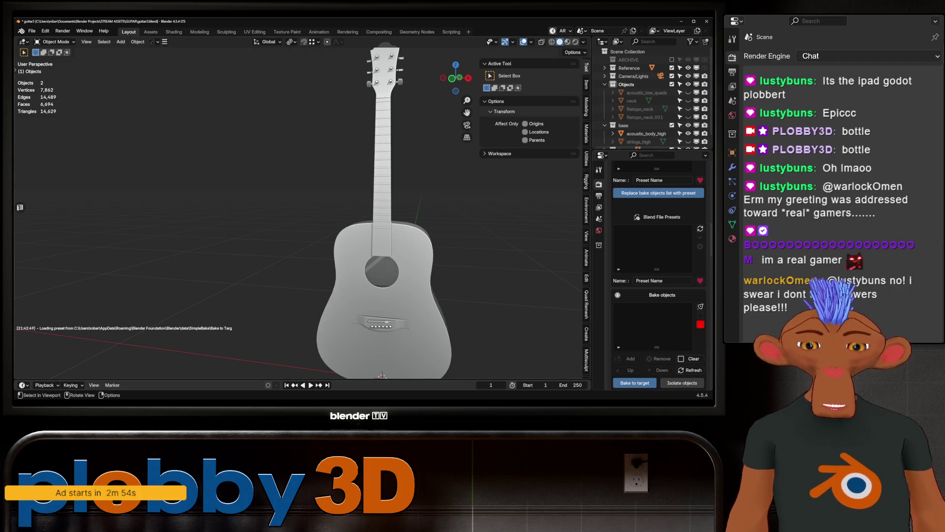
pyautogui.scroll(-4, 659, 275)
pyautogui.scroll(-2, 659, 276)
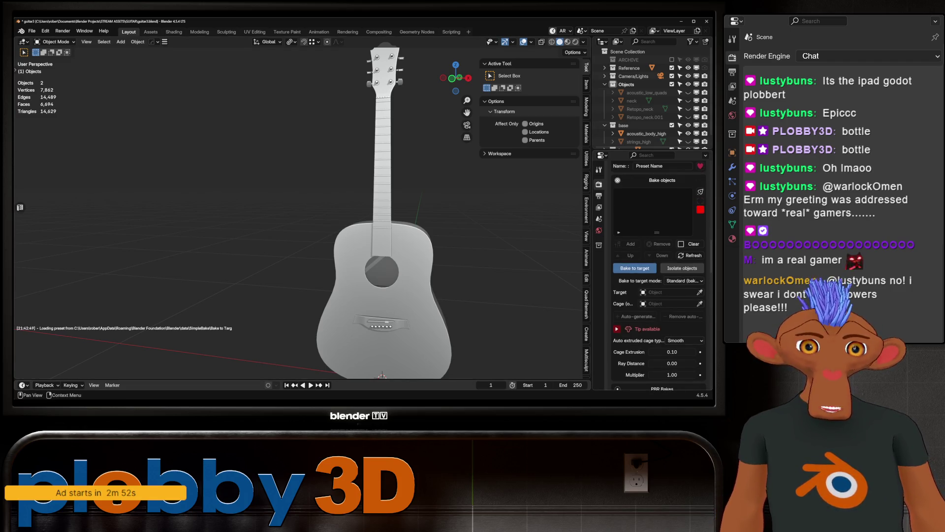
pyautogui.scroll(-1, 640, 114)
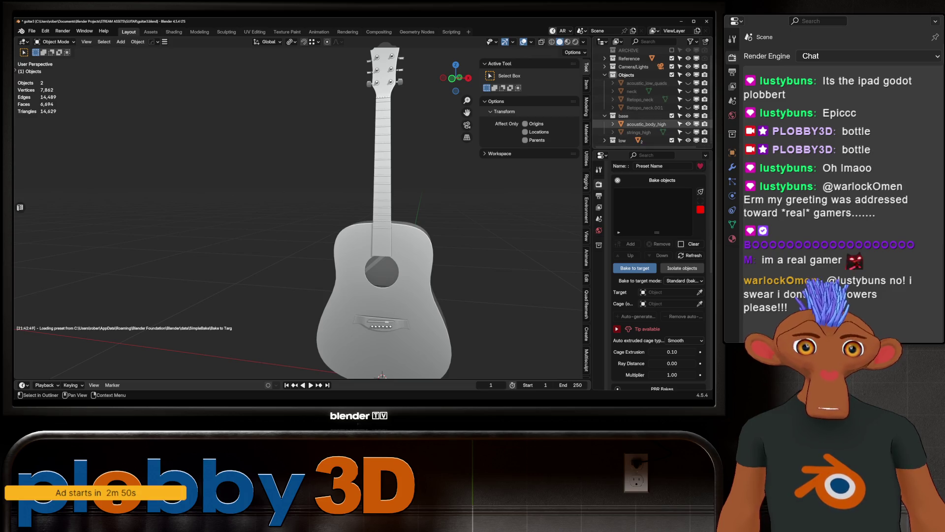
pyautogui.click(645, 123)
# - Add acoustic_body_high to the bake objects and set acoustic_body_low as the target
pyautogui.click(627, 244)
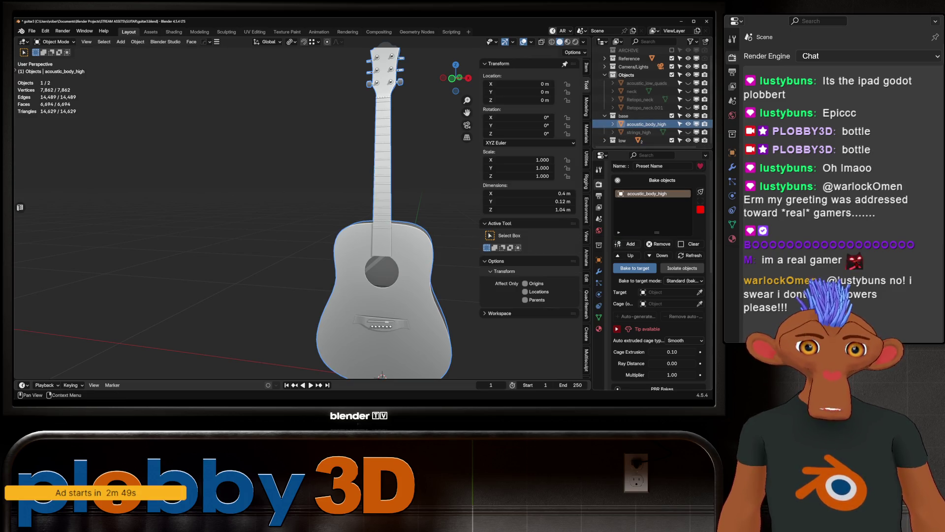
pyautogui.click(605, 140)
pyautogui.scroll(-1, 645, 113)
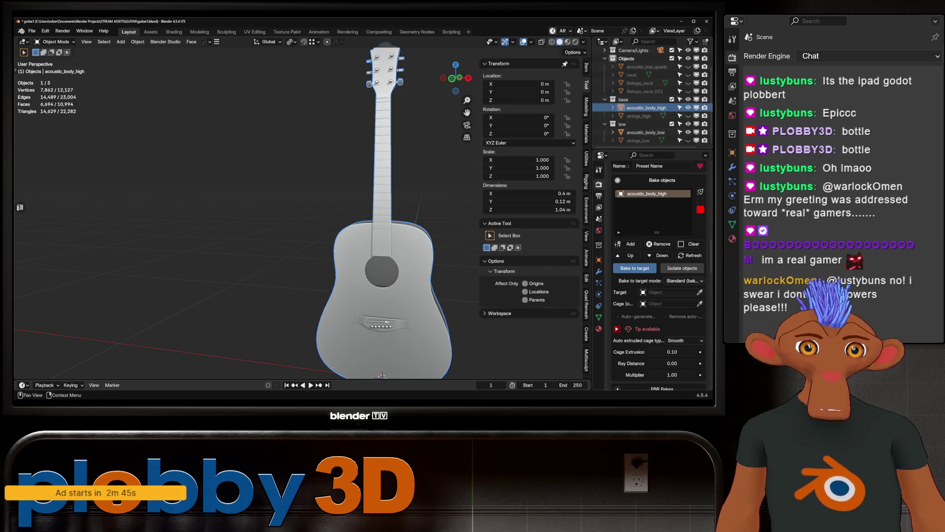
pyautogui.moveTo(645, 132); pyautogui.dragTo(669, 292)
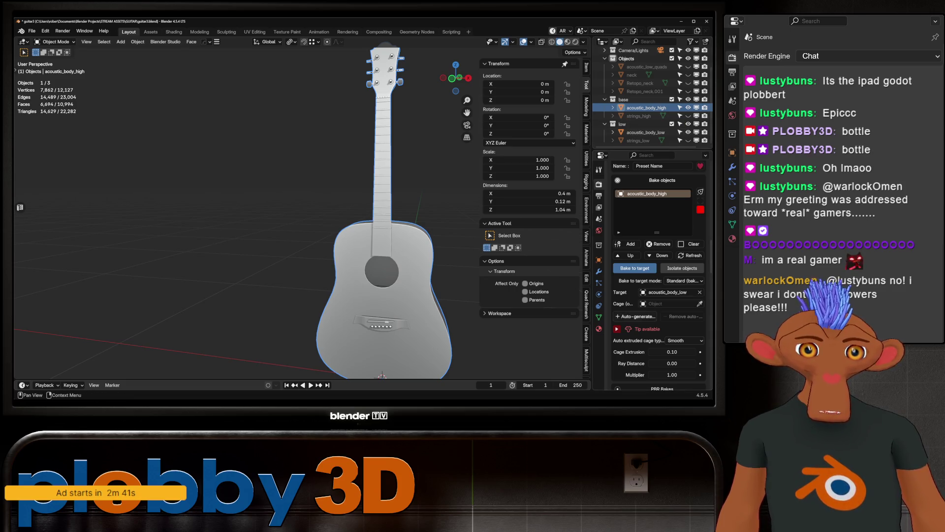
# - Auto-generate a cage for the low-poly body with cage extrusion at 0.00
pyautogui.click(635, 316)
pyautogui.scroll(5, 344, 197)
pyautogui.moveTo(345, 197); pyautogui.dragTo(276, 202, button='middle')
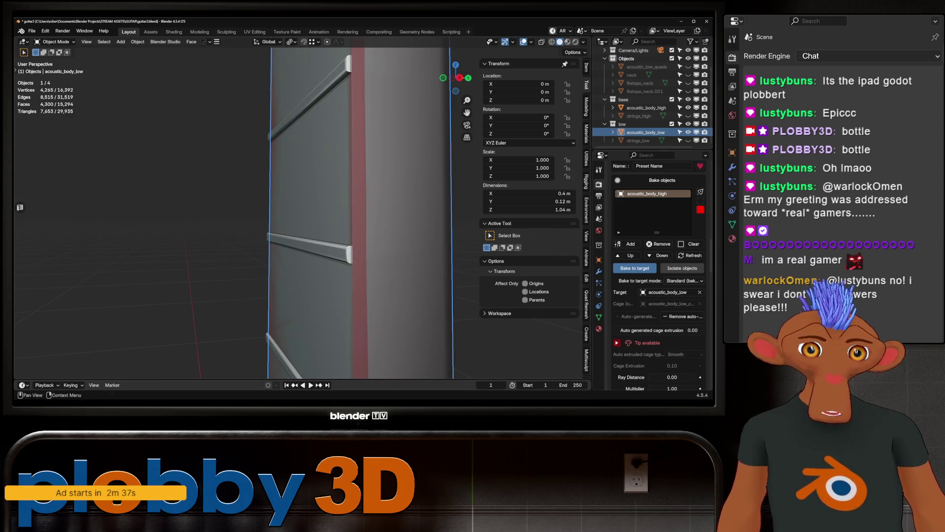
pyautogui.click(658, 330)
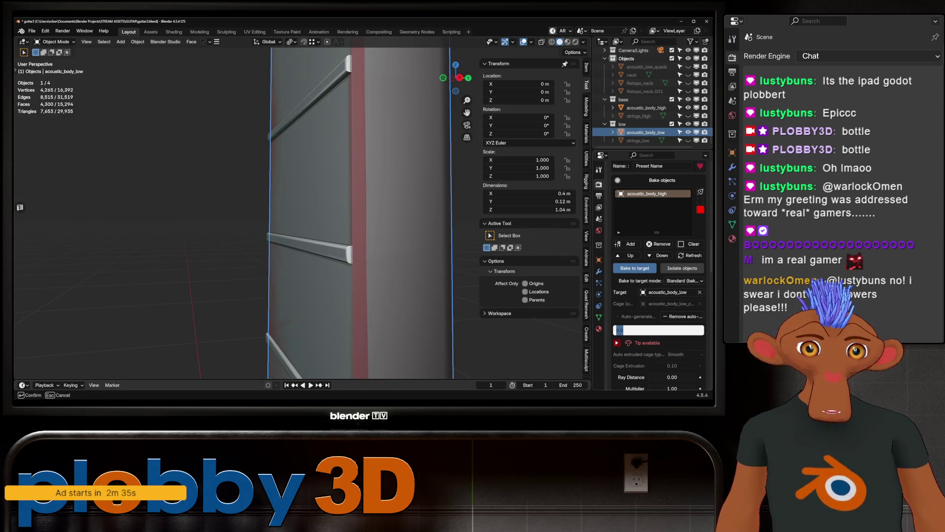
pyautogui.press('Return')
pyautogui.moveTo(345, 222); pyautogui.dragTo(173, 231, button='middle')
pyautogui.click(659, 330)
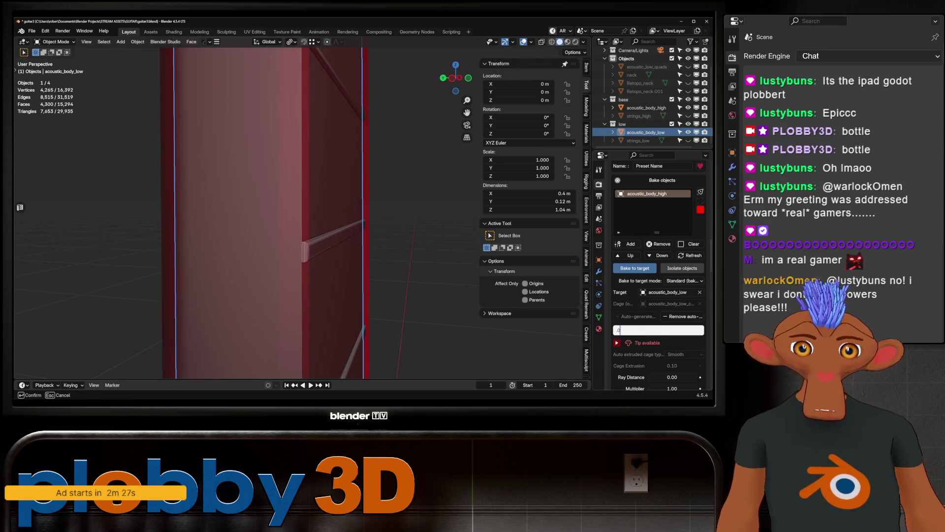
pyautogui.press('Escape')
pyautogui.click(658, 330)
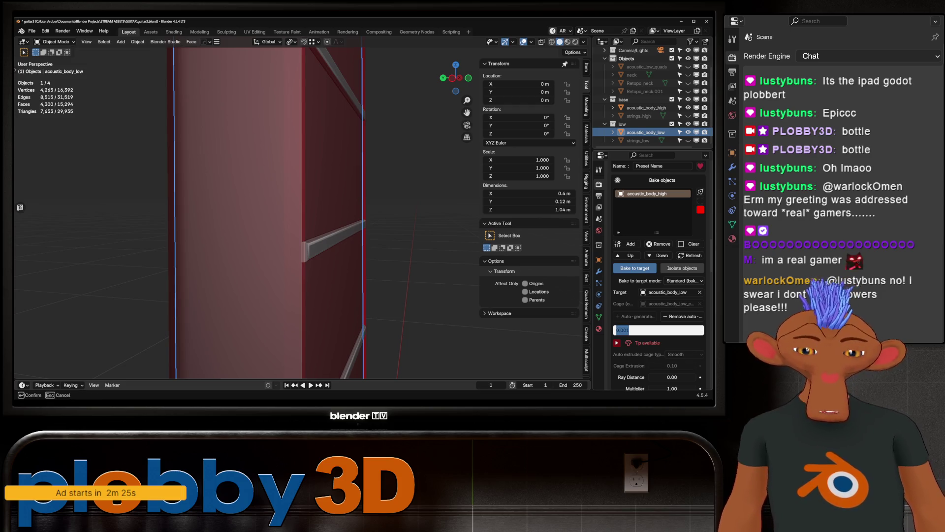
pyautogui.press('Return')
# - Inspect the cage from the front view and around the neck and headstock
pyautogui.press('KP_1')
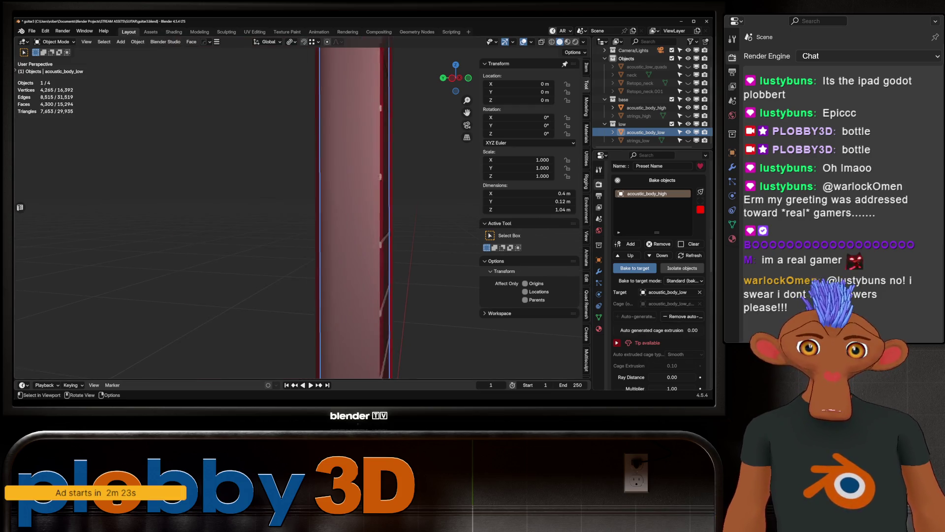
pyautogui.scroll(-3, 246, 211)
pyautogui.keyDown('shift'); pyautogui.scroll(2, 246, 212); pyautogui.keyUp('shift')
pyautogui.moveTo(246, 212)
pyautogui.mouseDown(button='middle')
pyautogui.moveTo(204, 268)
pyautogui.moveTo(237, 217)
pyautogui.moveTo(206, 202)
pyautogui.moveTo(216, 207)
pyautogui.mouseUp(button='middle')
pyautogui.scroll(-5, 204, 268)
pyautogui.scroll(6, 237, 216)
pyautogui.scroll(-4, 236, 217)
pyautogui.scroll(-5, 207, 202)
pyautogui.scroll(5, 270, 162)
pyautogui.moveTo(271, 163); pyautogui.dragTo(280, 158, button='middle')
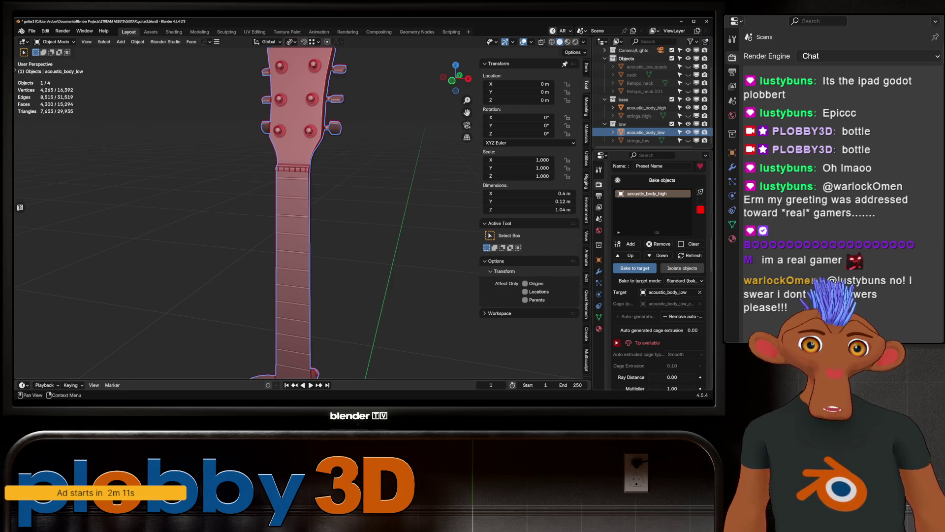
pyautogui.scroll(3, 655, 271)
pyautogui.scroll(2, 659, 270)
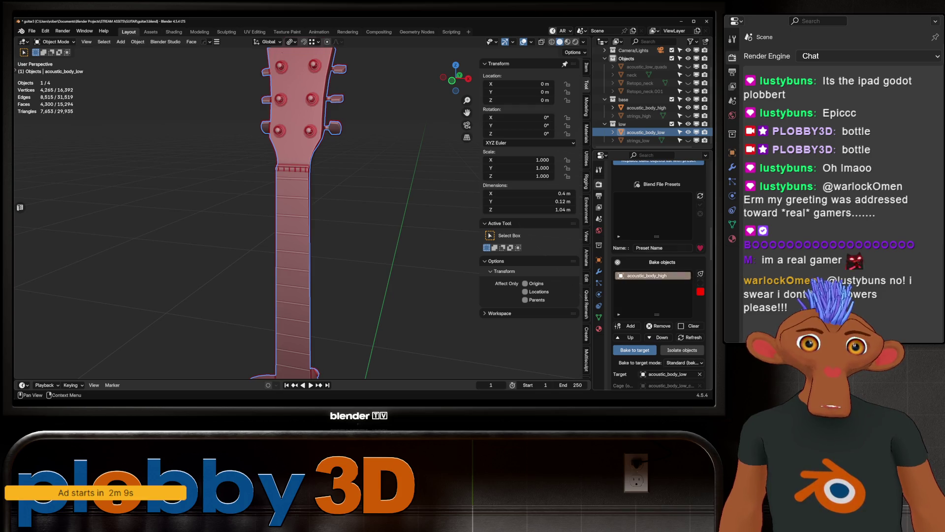
# - Clear the bake target, add strings_high to the bake objects, and unhide strings_low
pyautogui.scroll(-2, 658, 274)
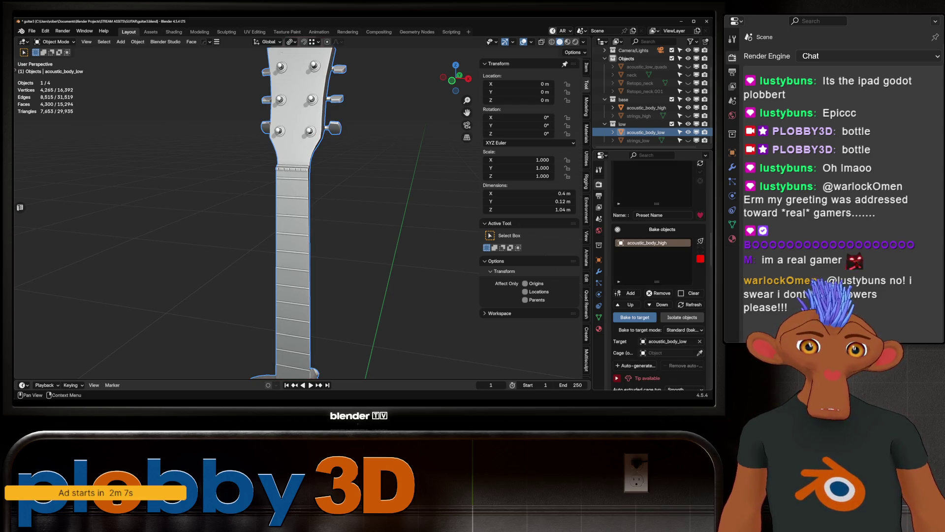
pyautogui.click(700, 341)
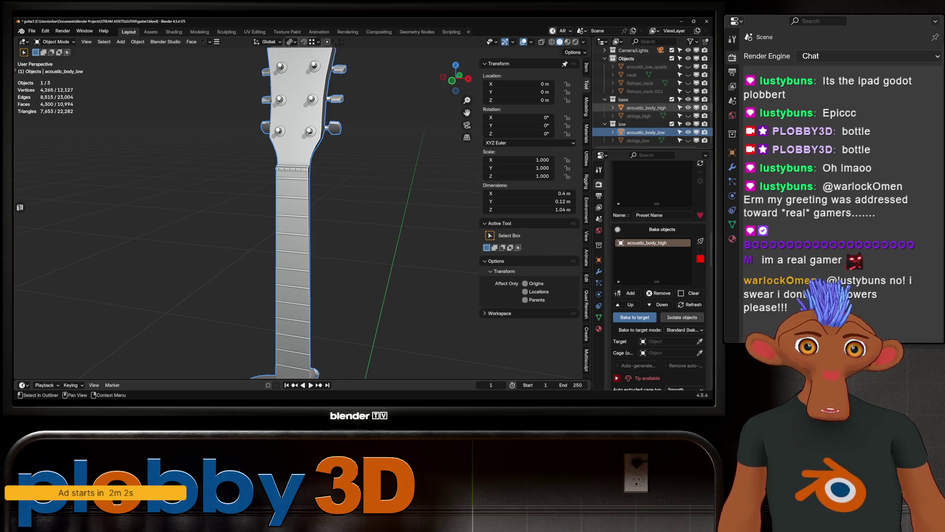
pyautogui.click(639, 115)
pyautogui.click(627, 293)
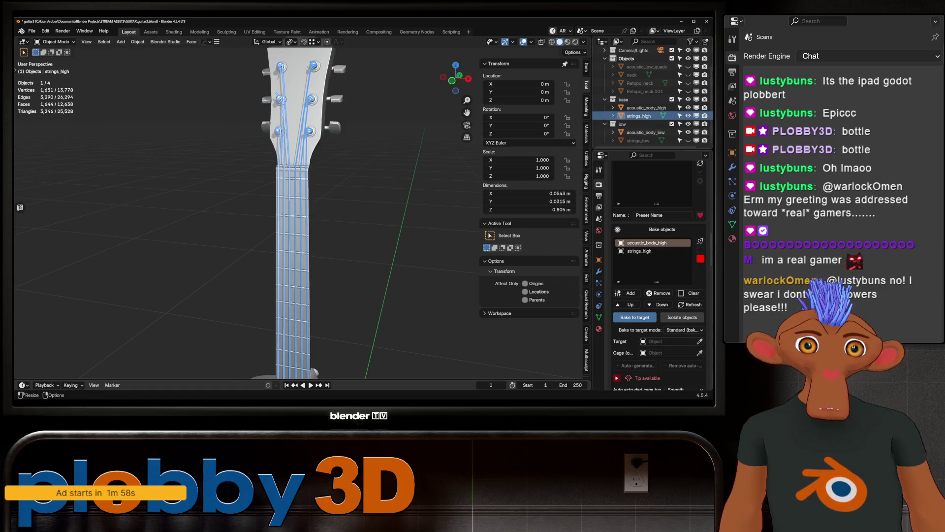
pyautogui.click(688, 140)
pyautogui.click(646, 132)
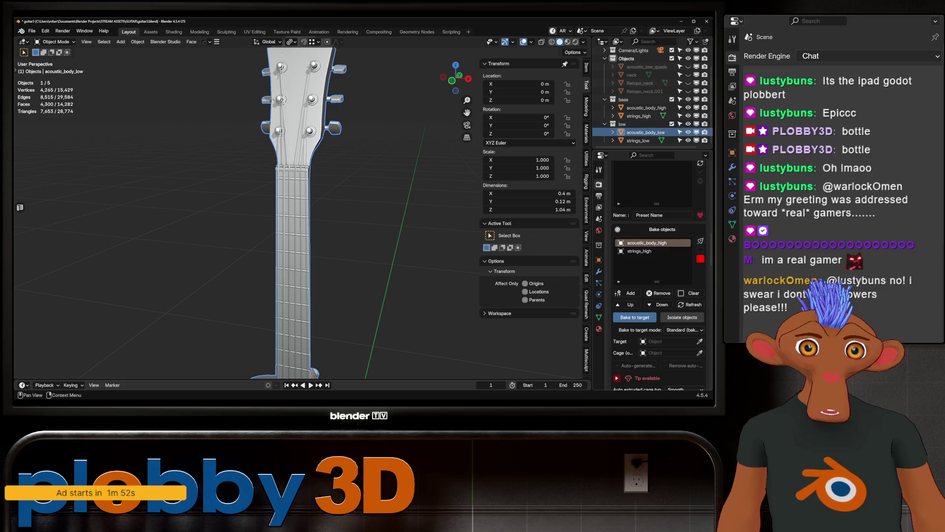
# - Enable Isolate objects, set bake-to-target mode to Auto-match By name, and save
pyautogui.scroll(-5, 659, 276)
pyautogui.click(683, 235)
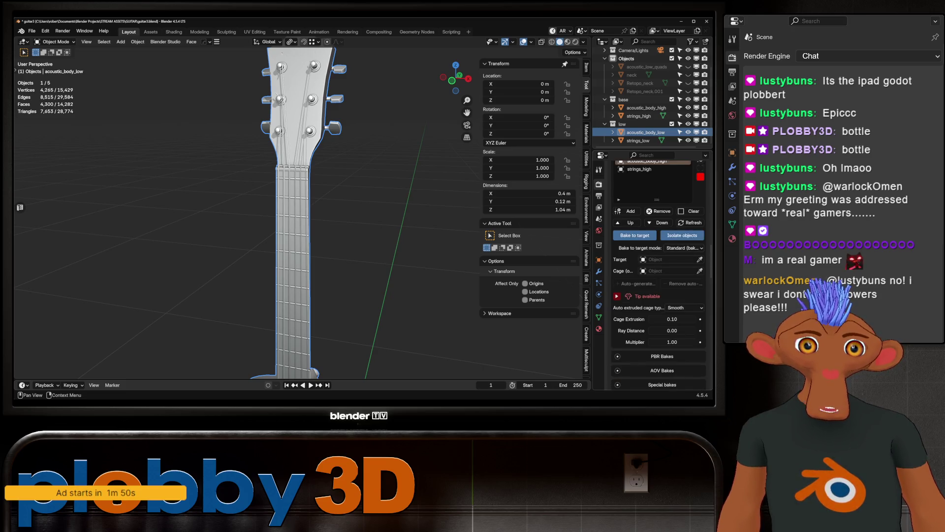
pyautogui.click(685, 247)
pyautogui.click(685, 266)
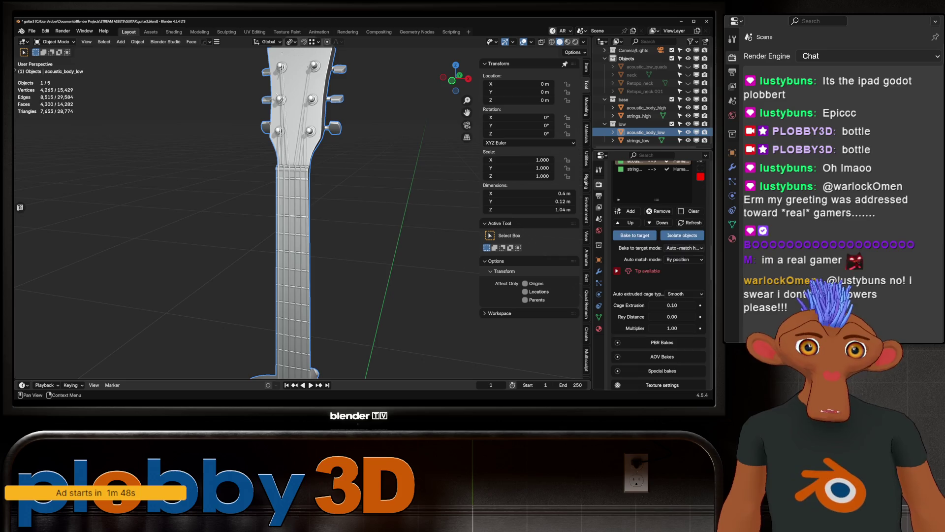
pyautogui.scroll(2, 685, 266)
pyautogui.click(684, 292)
pyautogui.click(681, 301)
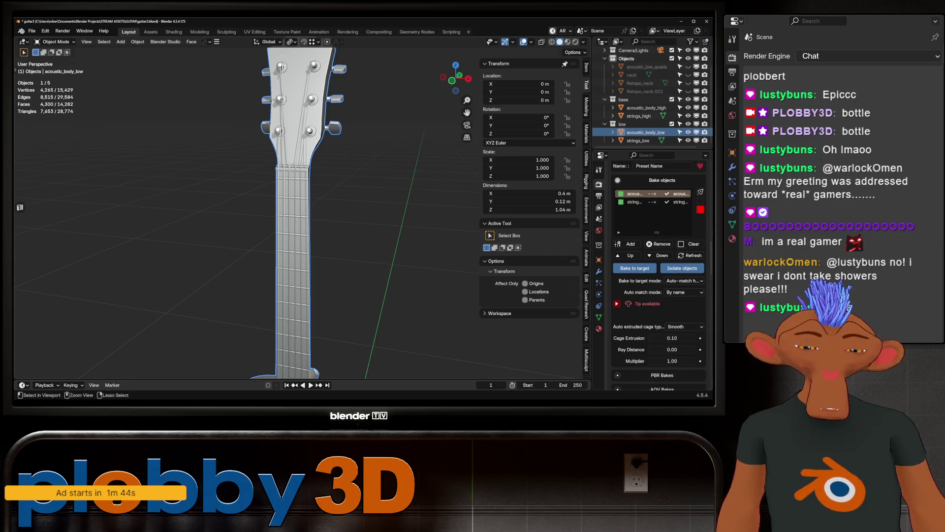
pyautogui.hotkey('ctrl', 's')
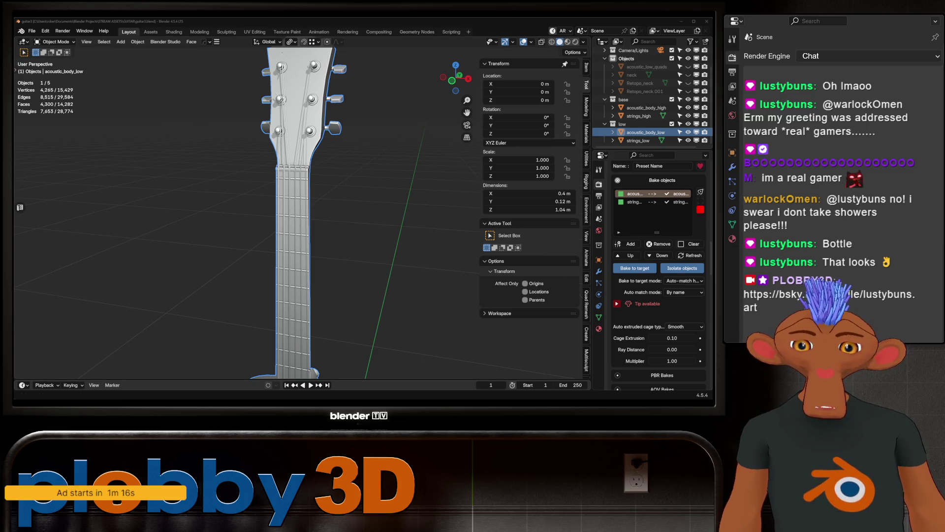
pyautogui.press('shift')
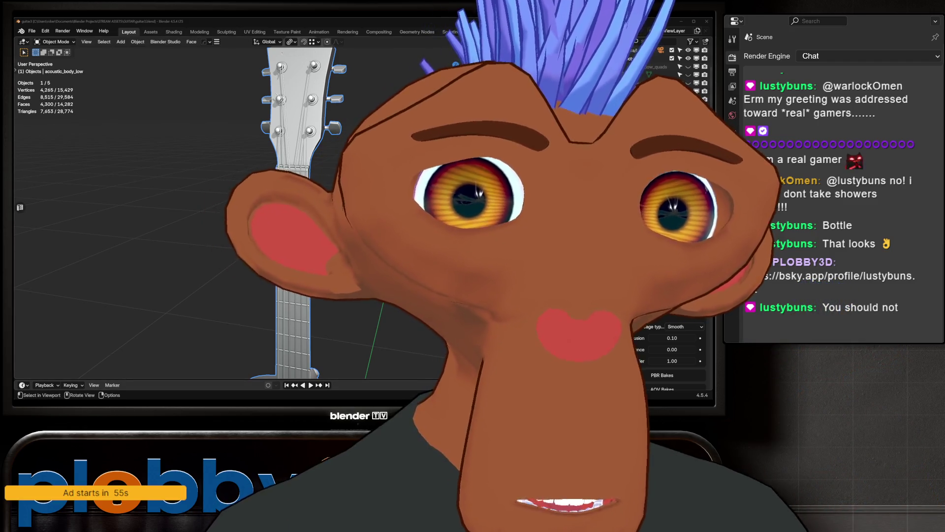
pyautogui.scroll(-7, 266, 211)
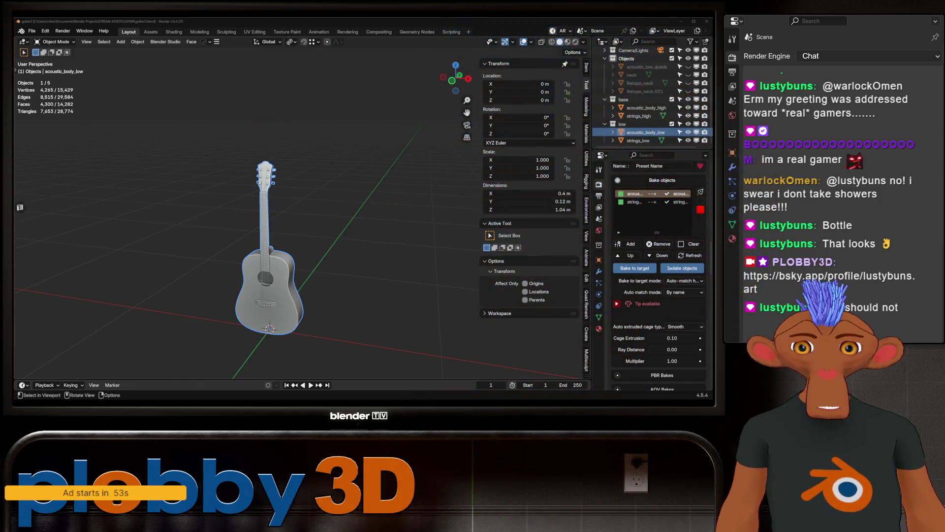
# - Reset the SimpleBake cage extrusion to 0.00
pyautogui.scroll(10, 266, 211)
pyautogui.moveTo(266, 212)
pyautogui.mouseDown(button='middle')
pyautogui.moveTo(325, 211)
pyautogui.moveTo(281, 214)
pyautogui.moveTo(325, 217)
pyautogui.moveTo(310, 216)
pyautogui.mouseUp(button='middle')
pyautogui.scroll(5, 276, 212)
pyautogui.scroll(-5, 325, 212)
pyautogui.scroll(4, 325, 212)
pyautogui.scroll(5, 311, 214)
pyautogui.scroll(-5, 320, 217)
pyautogui.scroll(5, 296, 217)
pyautogui.scroll(-5, 325, 217)
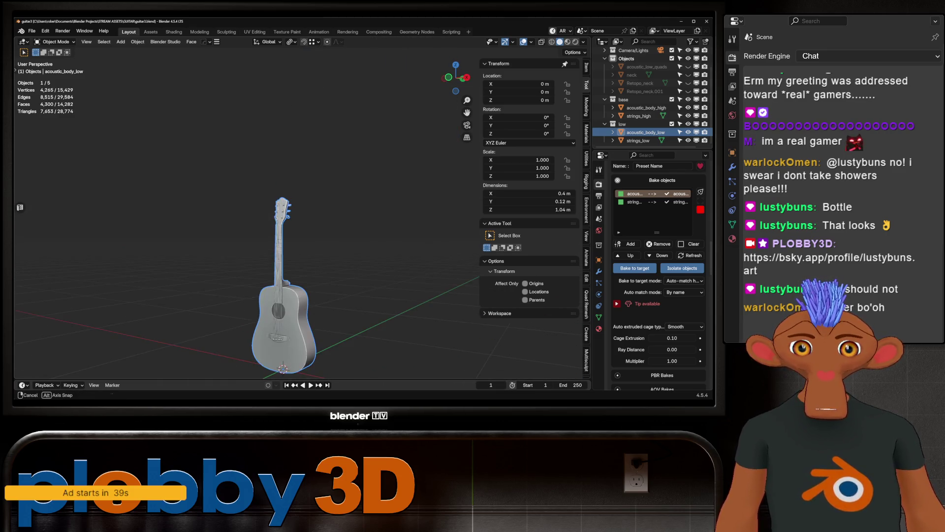
pyautogui.scroll(5, 310, 217)
pyautogui.click(672, 338)
pyautogui.press('Return')
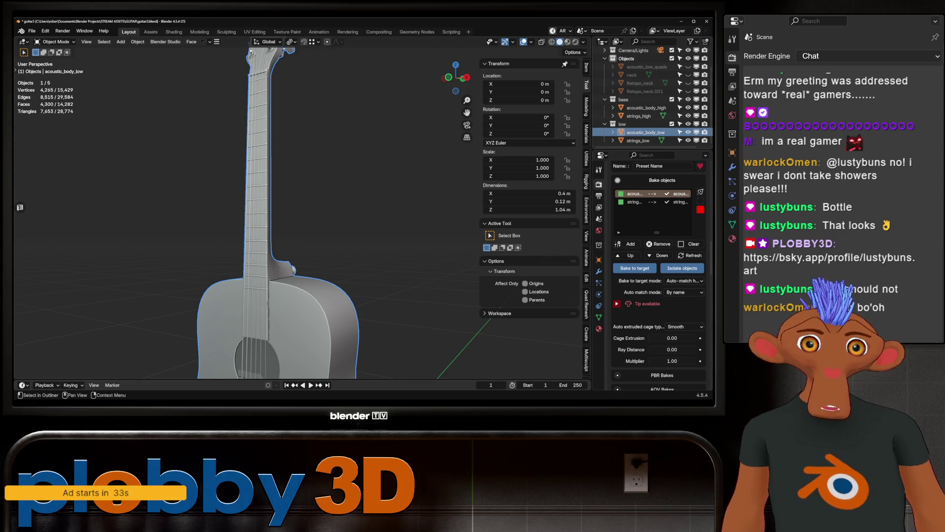
# - Box-select the low-poly guitar body and strings and enter Edit Mode
pyautogui.click(638, 140)
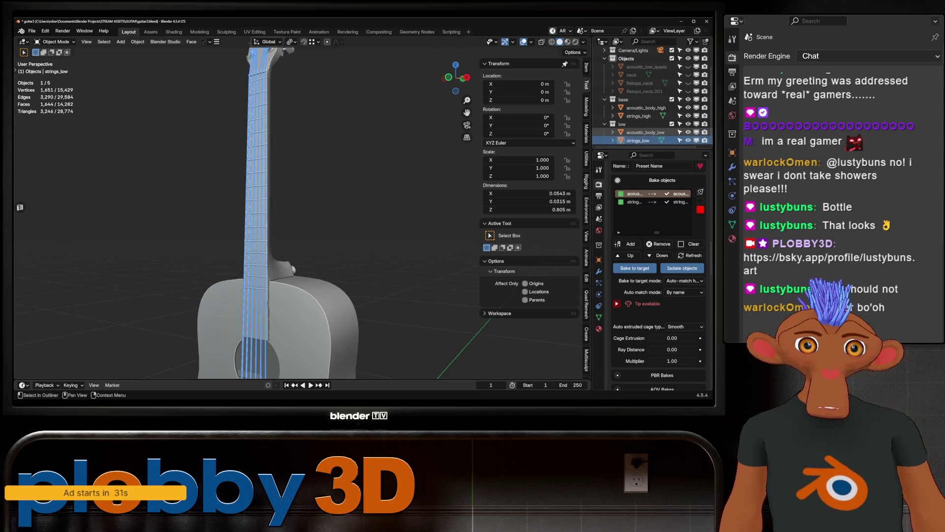
pyautogui.scroll(-5, 295, 206)
pyautogui.moveTo(243, 154); pyautogui.dragTo(348, 270)
pyautogui.press('Tab')
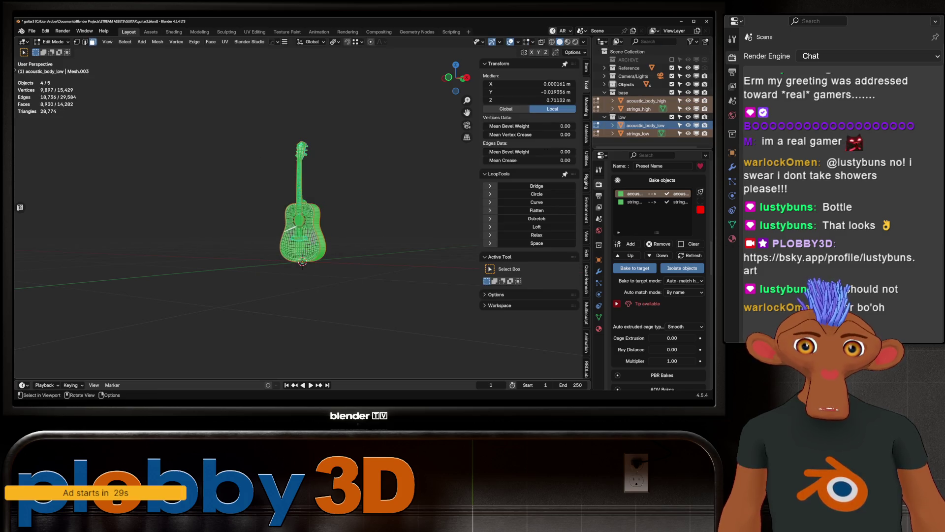
# - Back in Object Mode, exclude the high-poly base collection
pyautogui.scroll(4, 303, 206)
pyautogui.press('Tab')
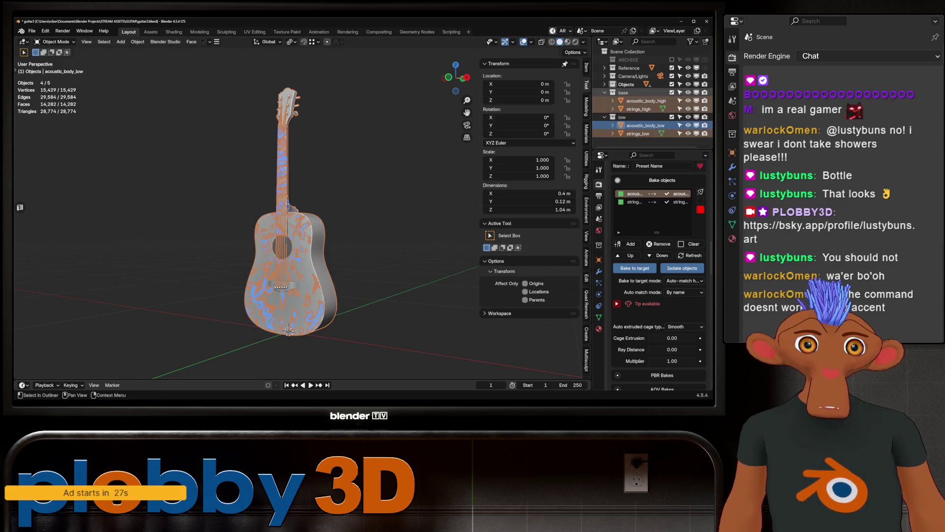
pyautogui.click(672, 93)
# - Reselect the low-poly body and strings in Edit Mode within the UV Editing workspace
pyautogui.hotkey('alt', 'a')
pyautogui.press('a')
pyautogui.press('Tab')
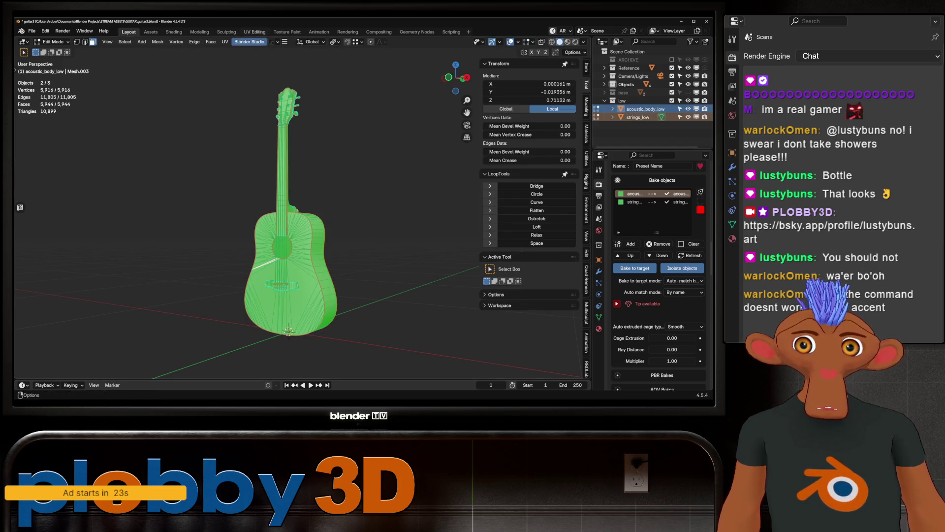
pyautogui.click(255, 32)
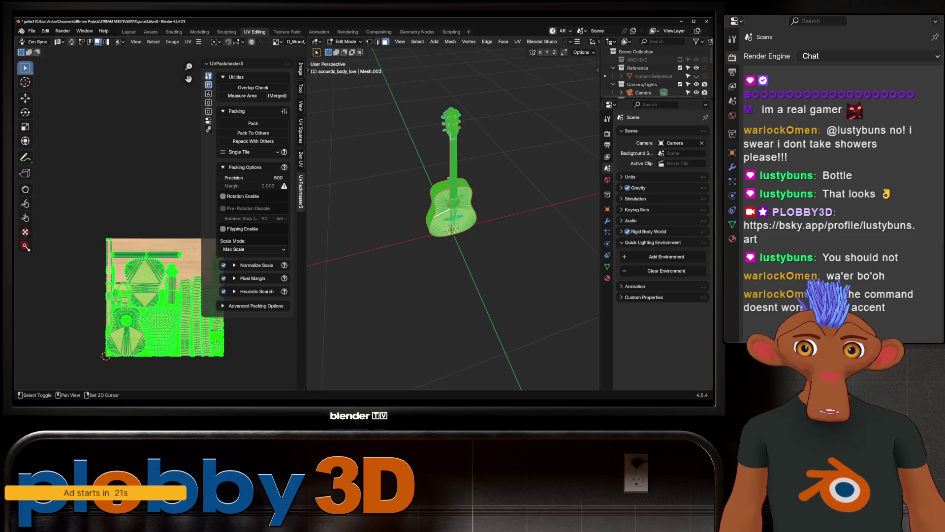
# - Pack the UV islands at 4096 texture size with island rotation enabled
pyautogui.scroll(-4, 148, 222)
pyautogui.moveTo(453, 221); pyautogui.dragTo(433, 197, button='middle')
pyautogui.hotkey('ctrl', 'z')
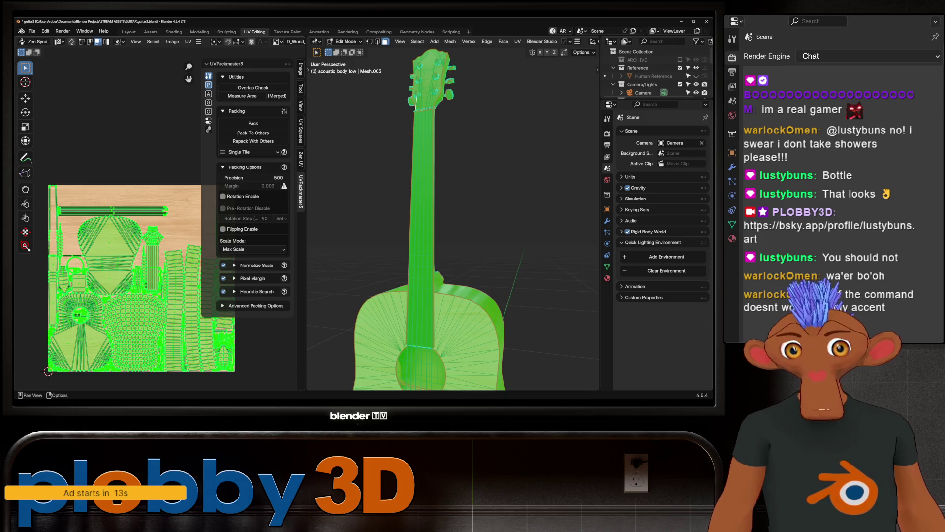
pyautogui.click(251, 278)
pyautogui.scroll(-2, 256, 295)
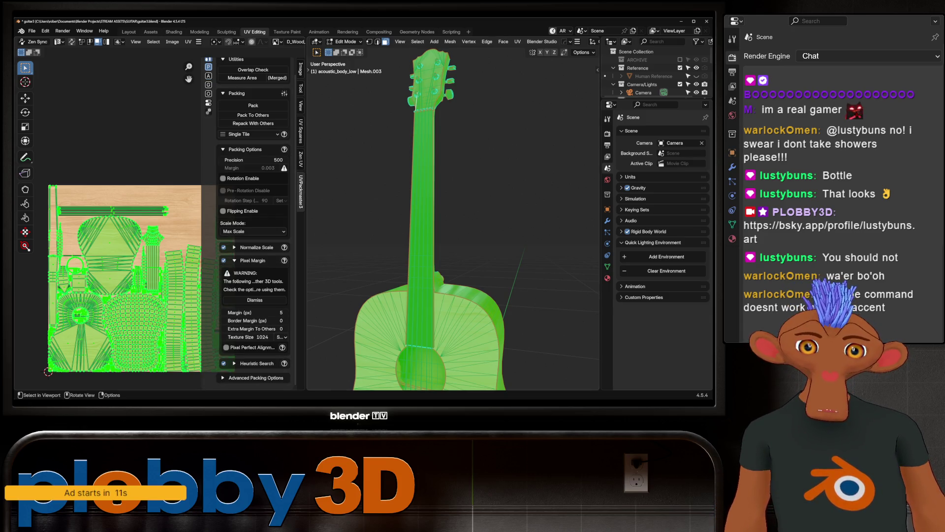
pyautogui.click(281, 337)
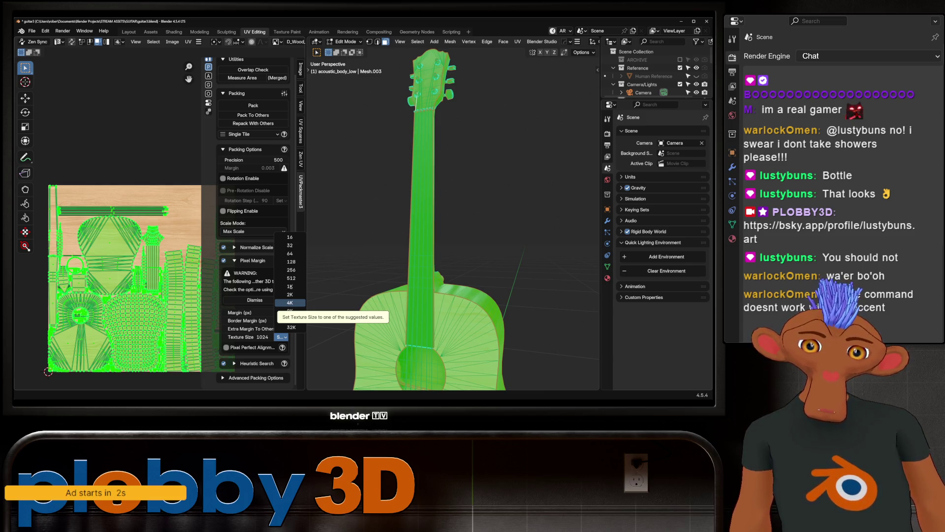
pyautogui.click(291, 302)
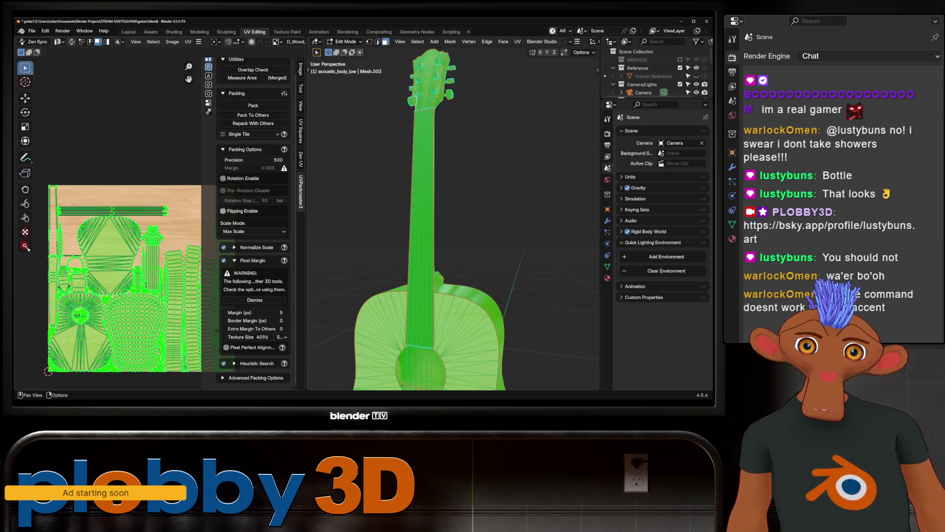
pyautogui.click(223, 179)
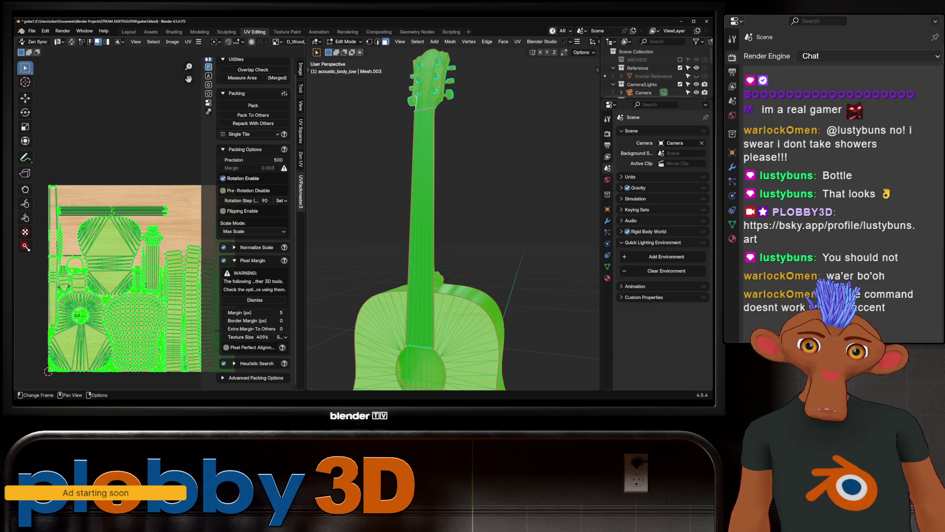
pyautogui.click(253, 106)
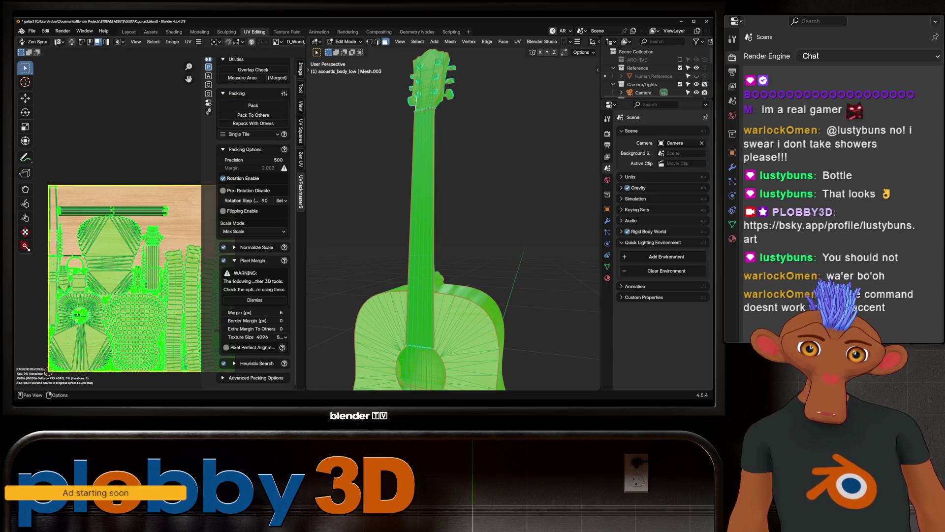
# - Set the UVPackmaster packing precision to 1000
pyautogui.scroll(-2, 129, 188)
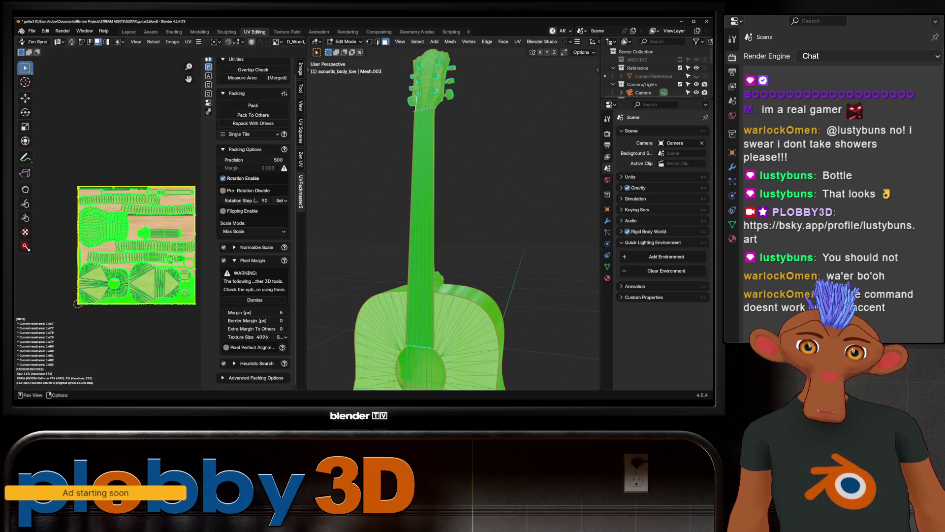
pyautogui.scroll(8, 99, 206)
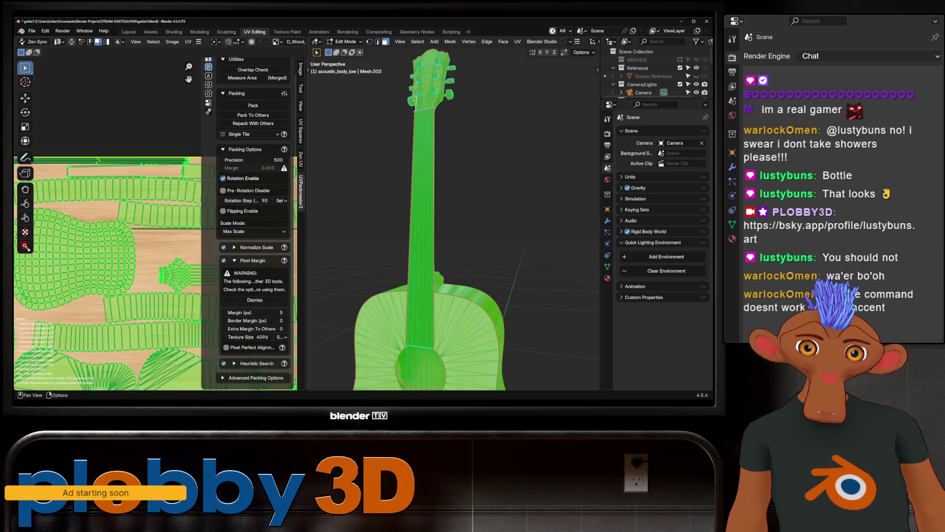
pyautogui.scroll(-10, 129, 222)
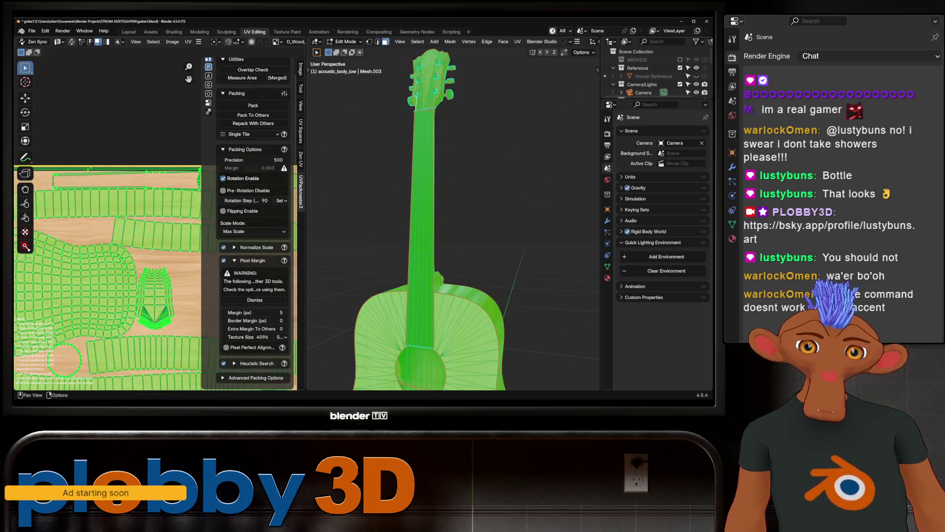
pyautogui.scroll(4, 66, 358)
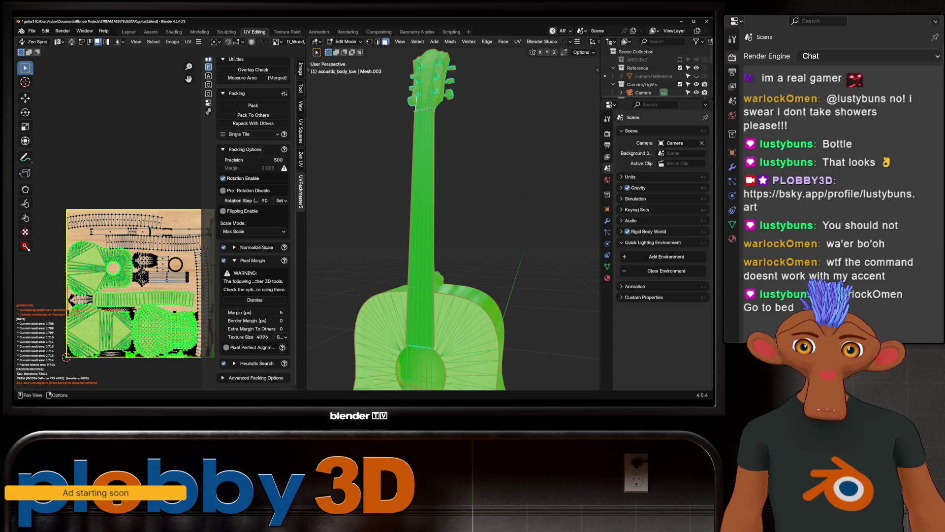
pyautogui.click(253, 160)
pyautogui.write('1000')
pyautogui.press('Return')
# - Repack the UV islands, then reopen guitar3.blend from Recent Files
pyautogui.click(253, 105)
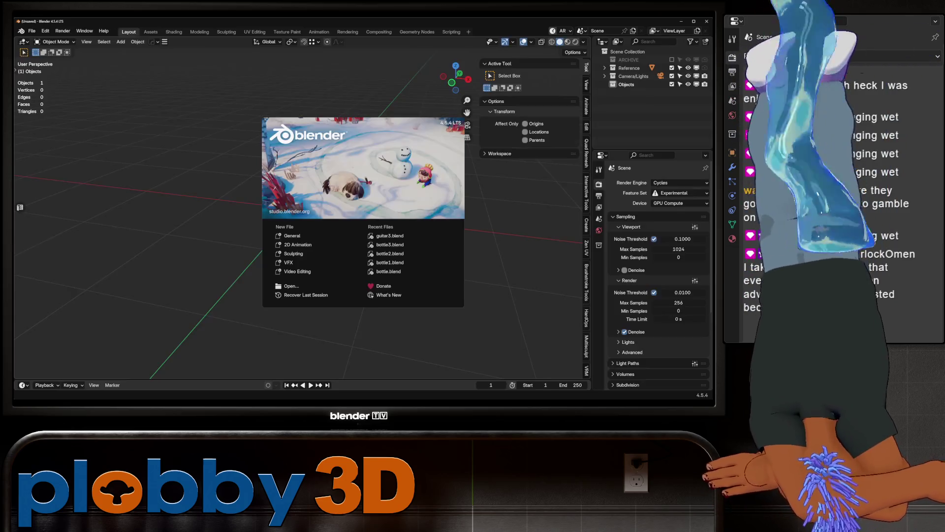
pyautogui.click(390, 236)
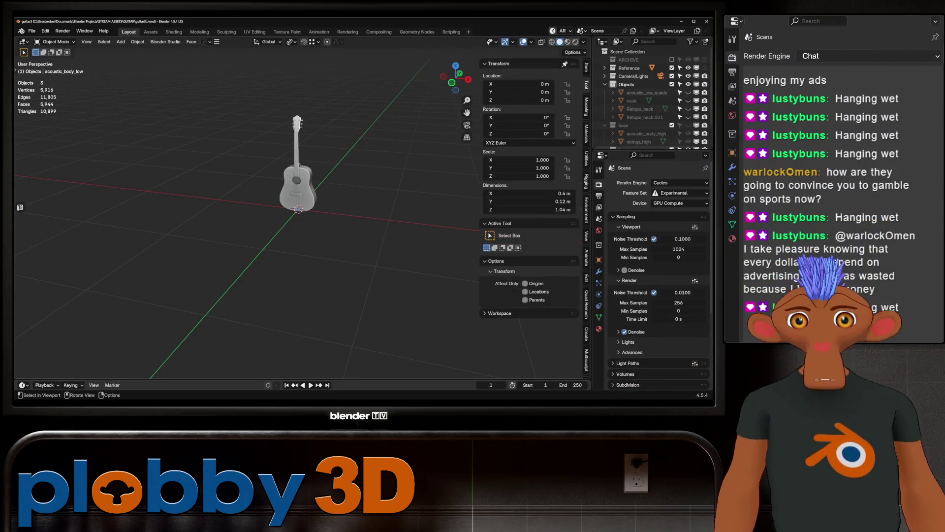
# - Duplicate acoustic_body_low in place, isolate the copy in local view, and switch to Shading
pyautogui.press('KP_Decimal')
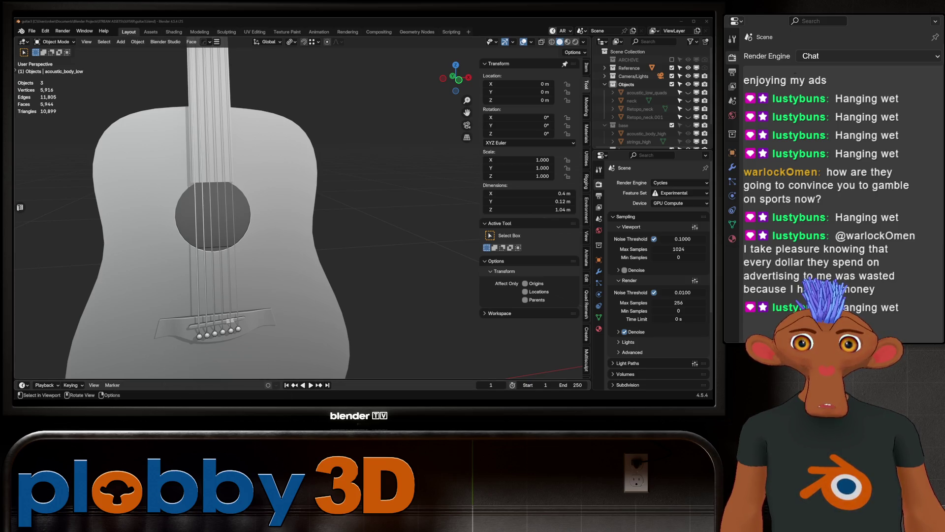
pyautogui.click(646, 109)
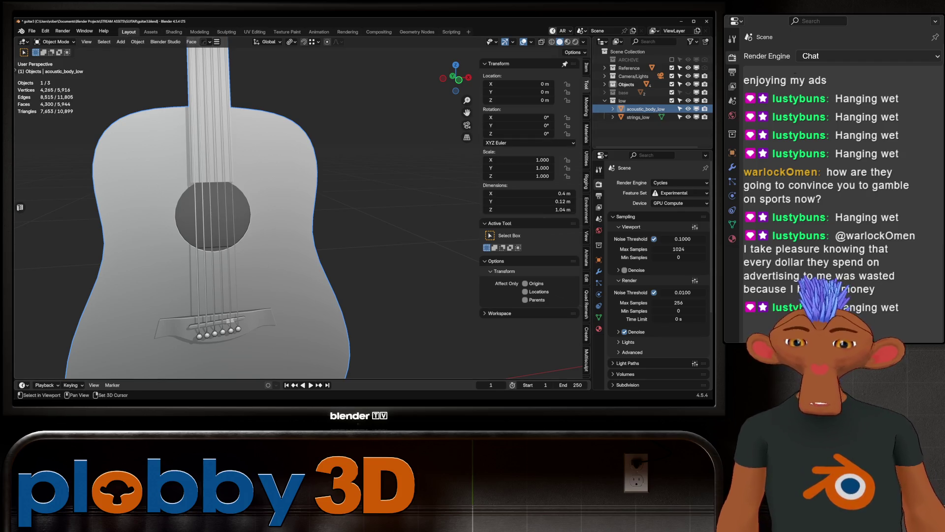
pyautogui.hotkey('shift', 'd')
pyautogui.press('Escape')
pyautogui.press('KP_Divide')
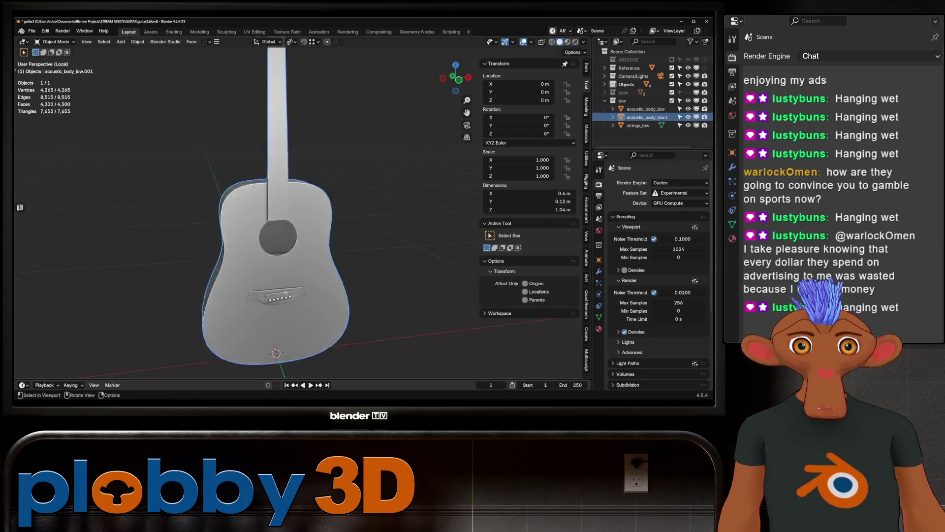
pyautogui.click(174, 31)
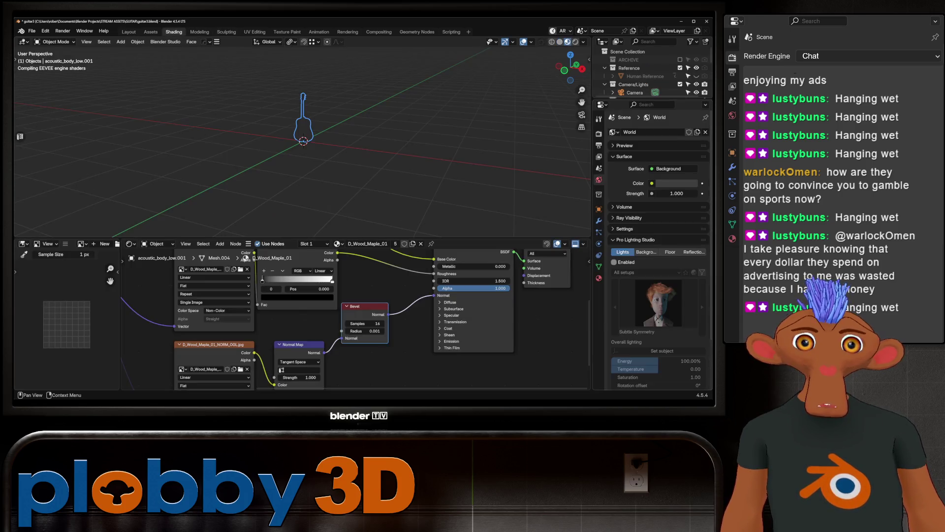
# - Remove the body's three material slots and create a single new material
pyautogui.click(599, 279)
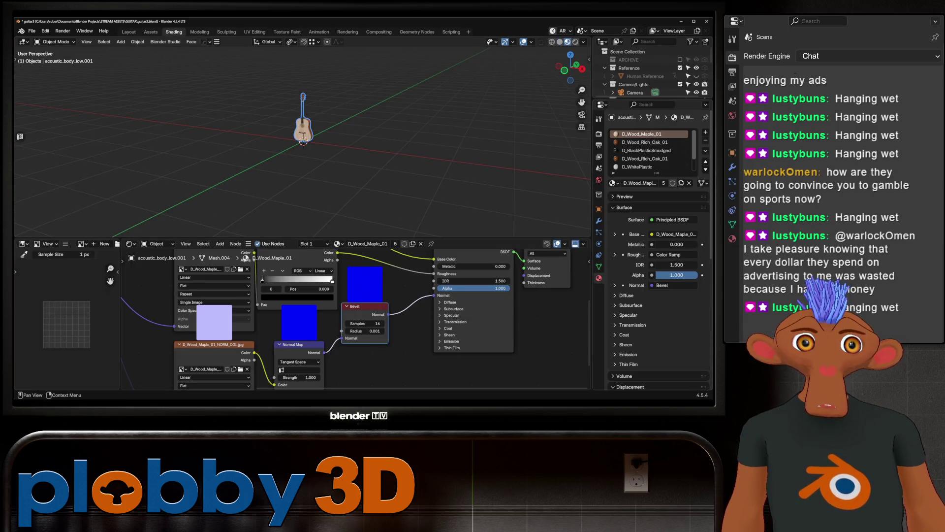
pyautogui.click(706, 141)
pyautogui.click(706, 141)
pyautogui.click(705, 141)
pyautogui.click(706, 141)
pyautogui.click(705, 140)
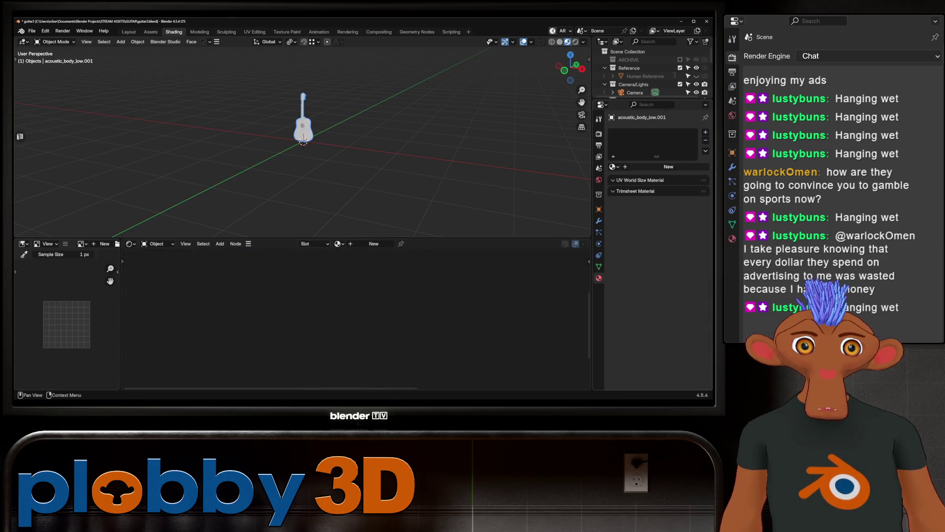
pyautogui.click(374, 244)
pyautogui.click(329, 289)
# - Wire the four baked guitar textures from the bakes folder into the Principled BSDF
pyautogui.hotkey('ctrl', 'shift', 't')
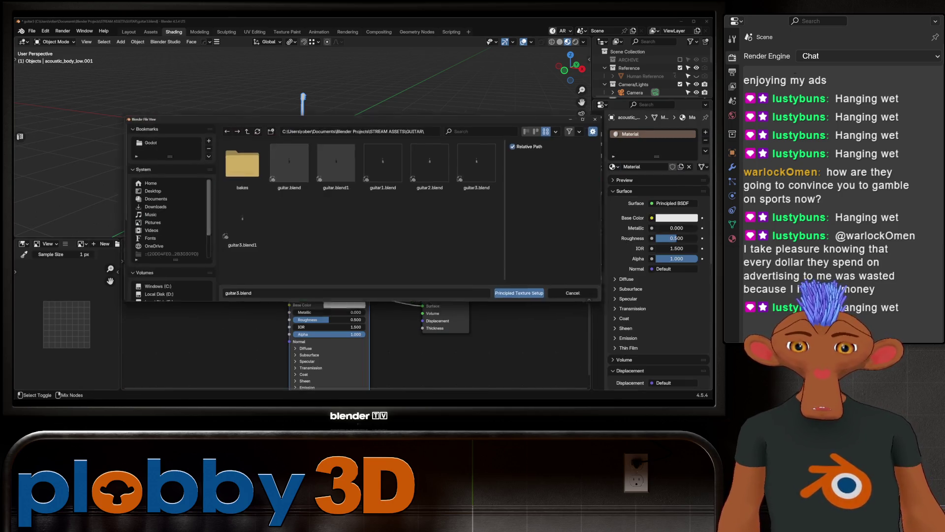
pyautogui.doubleClick(238, 163)
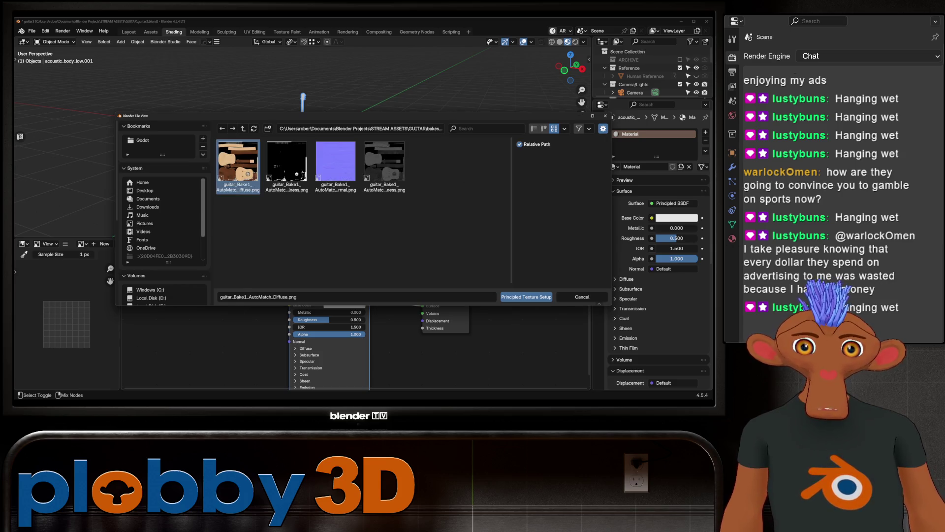
pyautogui.click(238, 162)
pyautogui.moveTo(238, 163); pyautogui.dragTo(389, 165)
pyautogui.click(526, 296)
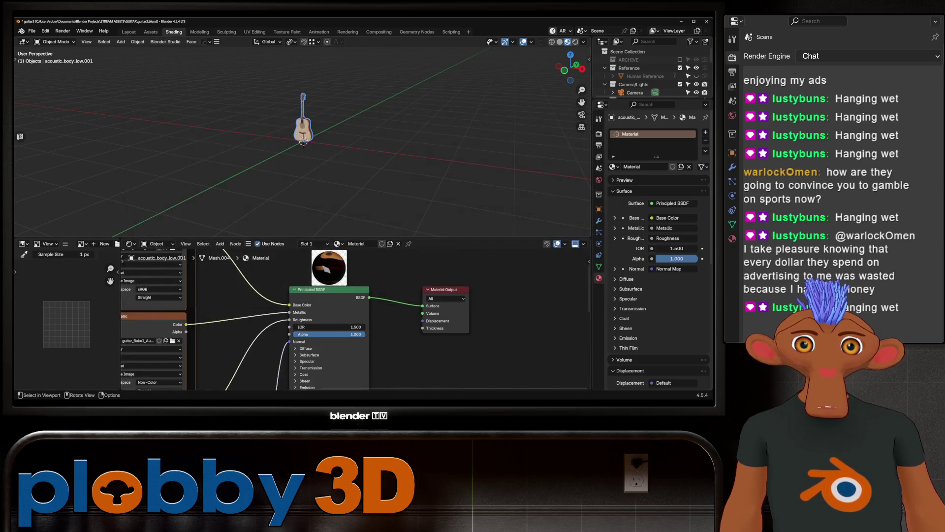
pyautogui.moveTo(295, 148); pyautogui.dragTo(370, 143, button='middle')
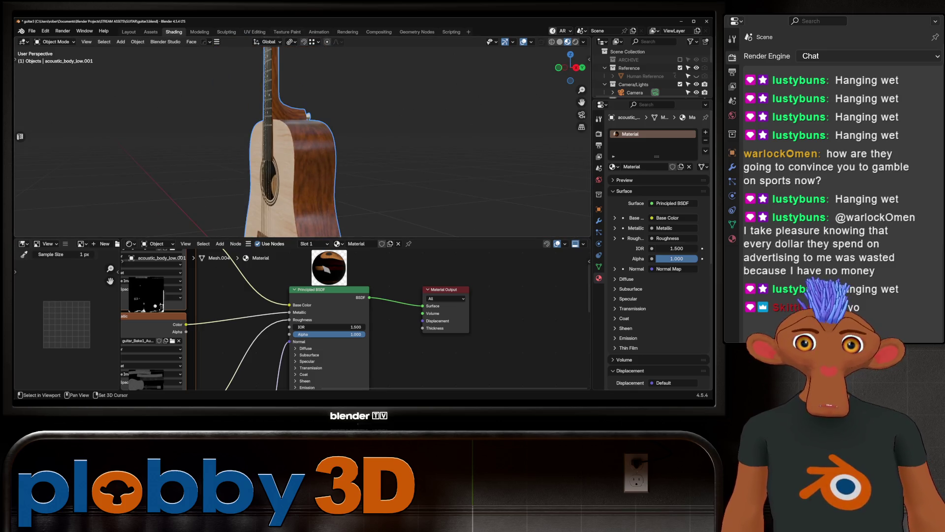
pyautogui.scroll(5, 295, 148)
pyautogui.moveTo(295, 148)
pyautogui.mouseDown(button='middle')
pyautogui.moveTo(335, 148)
pyautogui.moveTo(305, 138)
pyautogui.moveTo(315, 128)
pyautogui.mouseUp(button='middle')
pyautogui.scroll(-5, 296, 147)
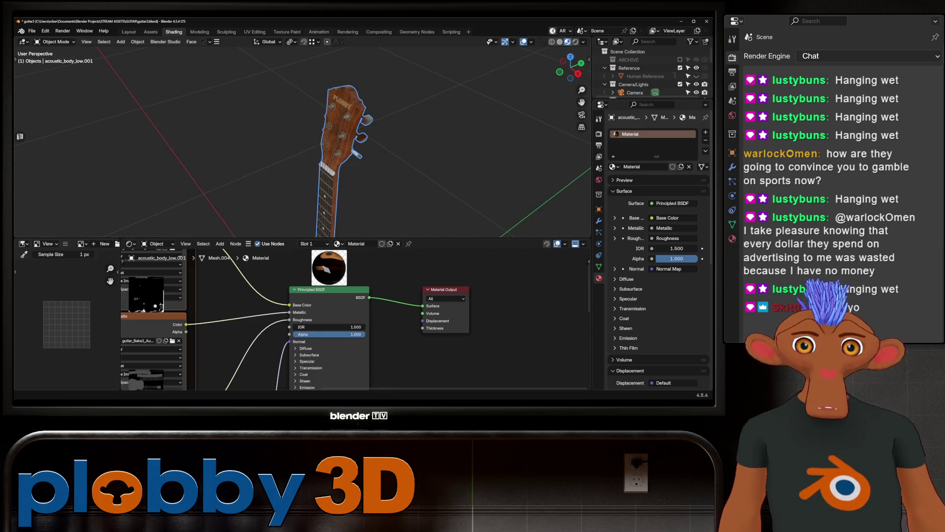
pyautogui.scroll(3, 345, 98)
pyautogui.moveTo(345, 99)
pyautogui.keyDown('shift'); pyautogui.mouseDown(button='middle')
pyautogui.moveTo(345, 128)
pyautogui.moveTo(425, 187)
pyautogui.mouseUp(button='middle'); pyautogui.keyUp('shift')
pyautogui.scroll(3, 424, 186)
pyautogui.scroll(-10, 425, 186)
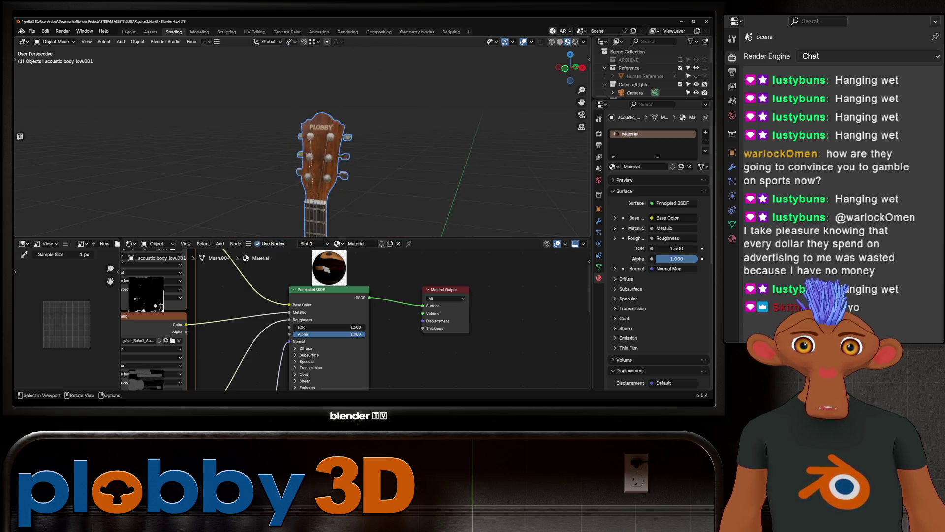
pyautogui.scroll(3, 425, 186)
pyautogui.moveTo(424, 186)
pyautogui.mouseDown(button='middle')
pyautogui.moveTo(344, 138)
pyautogui.moveTo(394, 148)
pyautogui.moveTo(315, 143)
pyautogui.mouseUp(button='middle')
pyautogui.scroll(-5, 303, 143)
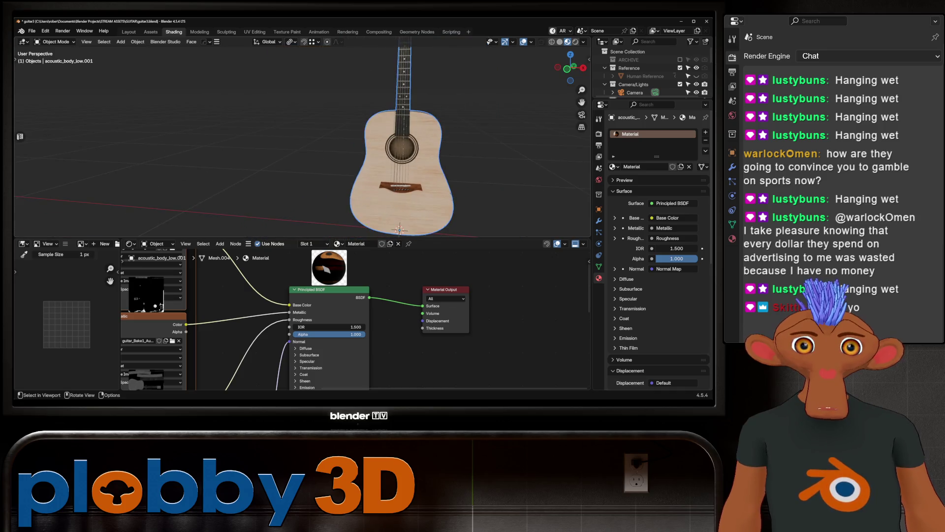
pyautogui.scroll(-5, 650, 69)
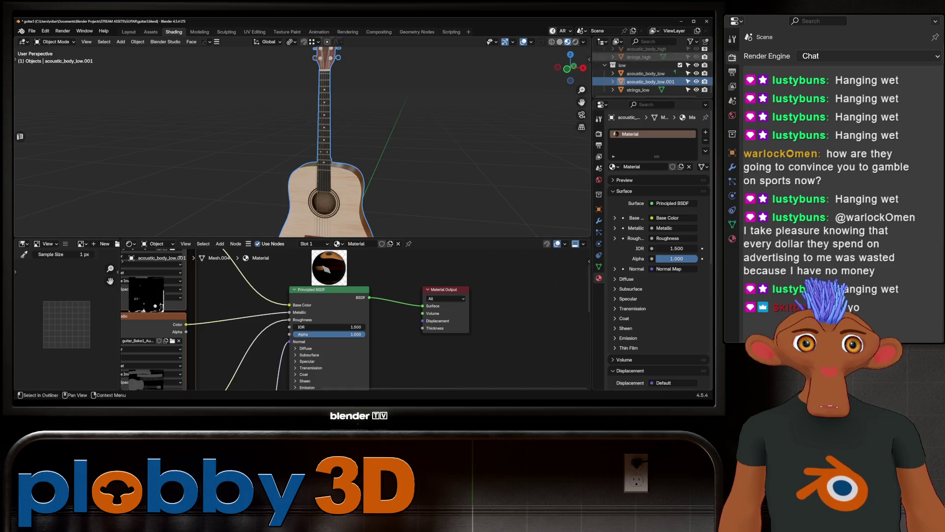
pyautogui.press('Tab')
pyautogui.moveTo(344, 147); pyautogui.dragTo(443, 138, button='middle')
pyautogui.moveTo(303, 143); pyautogui.dragTo(365, 133, button='middle')
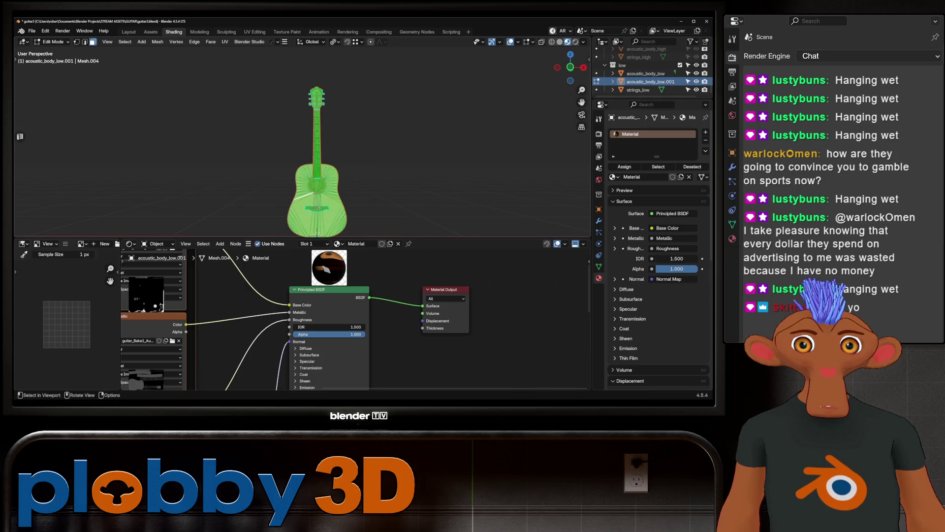
pyautogui.press('Tab')
pyautogui.scroll(5, 303, 143)
pyautogui.moveTo(303, 143)
pyautogui.mouseDown(button='middle')
pyautogui.moveTo(286, 143)
pyautogui.moveTo(286, 168)
pyautogui.moveTo(305, 197)
pyautogui.moveTo(320, 192)
pyautogui.mouseUp(button='middle')
pyautogui.scroll(6, 320, 192)
pyautogui.scroll(-10, 320, 192)
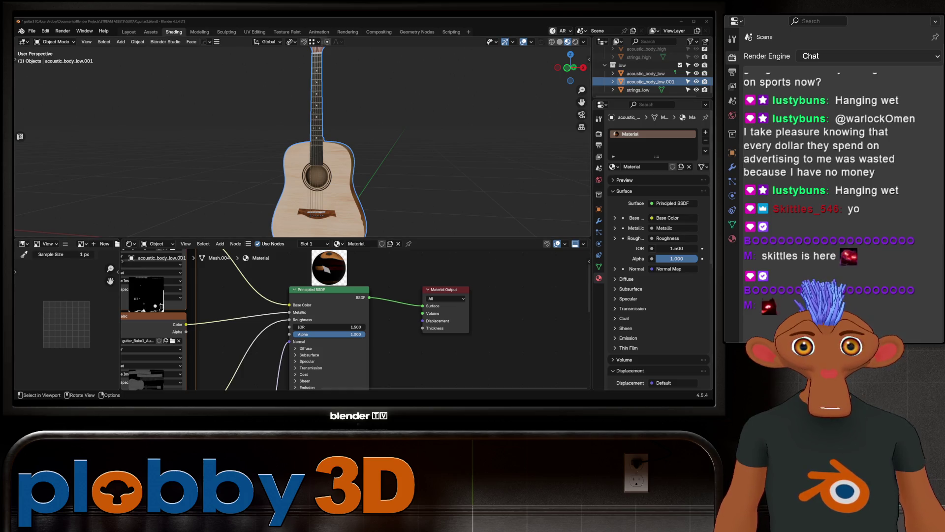
# - Replace the nickel material on strings_low with the plain 'Material'
pyautogui.scroll(8, 316, 148)
pyautogui.moveTo(315, 148)
pyautogui.mouseDown(button='middle')
pyautogui.moveTo(325, 143)
pyautogui.moveTo(303, 137)
pyautogui.moveTo(313, 135)
pyautogui.mouseUp(button='middle')
pyautogui.scroll(-8, 296, 138)
pyautogui.moveTo(303, 138)
pyautogui.mouseDown(button='middle')
pyautogui.moveTo(286, 157)
pyautogui.moveTo(305, 148)
pyautogui.moveTo(296, 142)
pyautogui.moveTo(315, 143)
pyautogui.mouseUp(button='middle')
pyautogui.scroll(-5, 302, 138)
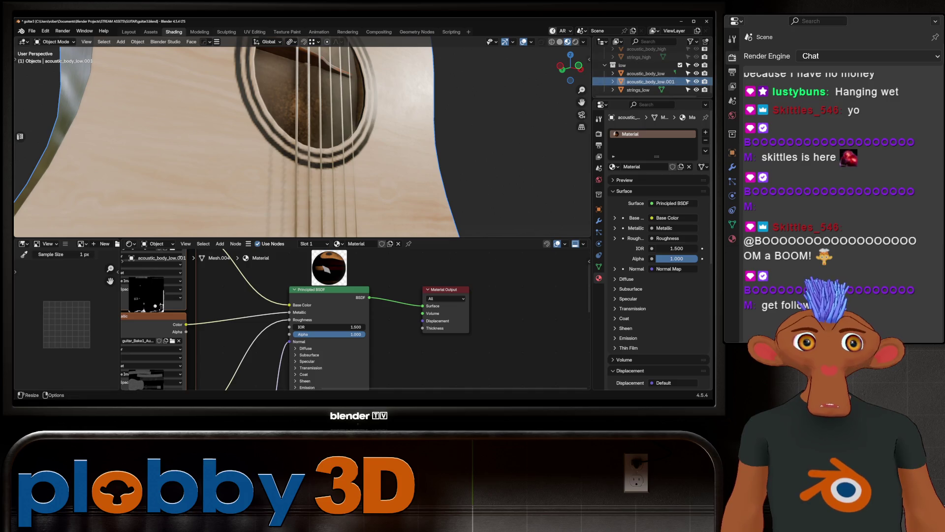
pyautogui.click(638, 90)
pyautogui.scroll(2, 295, 138)
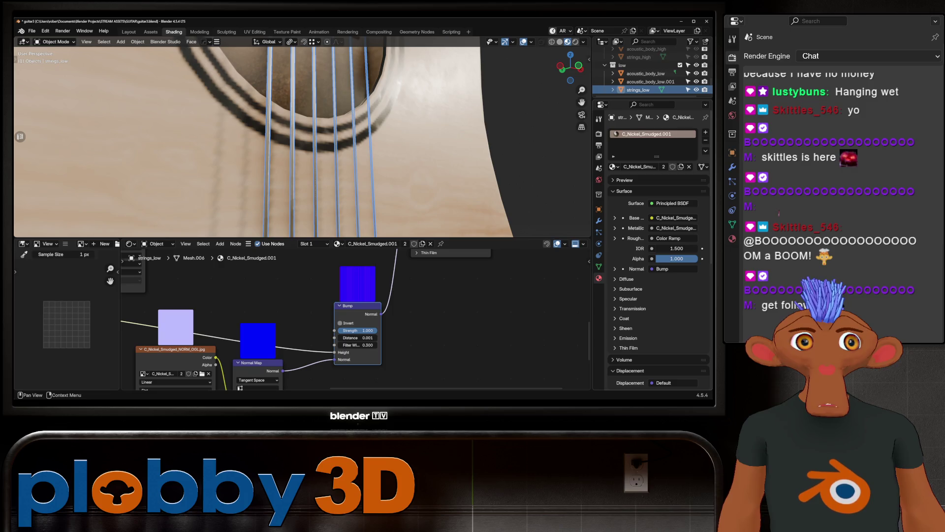
pyautogui.click(706, 140)
pyautogui.click(613, 167)
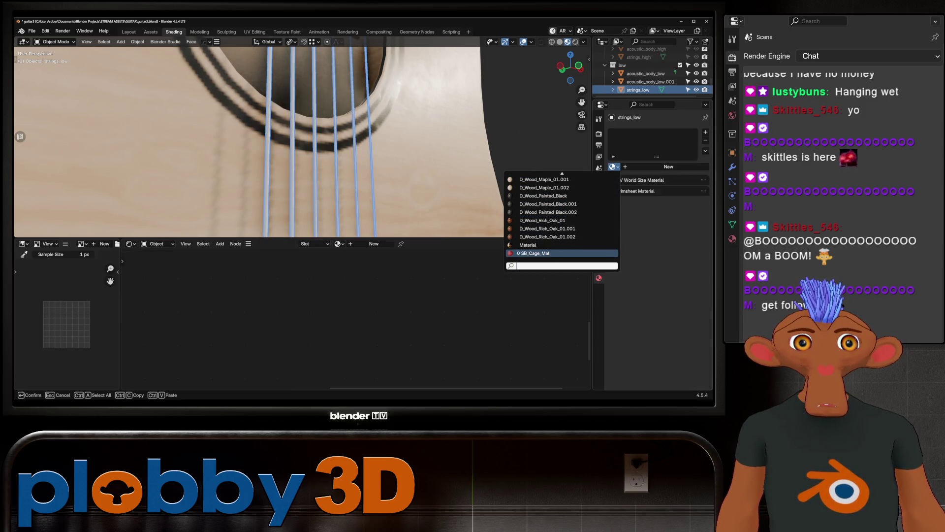
pyautogui.click(528, 245)
# - Select acoustic_body_low and orbit out to view the whole guitar
pyautogui.moveTo(315, 147); pyautogui.dragTo(319, 224, button='middle')
pyautogui.click(645, 73)
pyautogui.moveTo(315, 148)
pyautogui.mouseDown(button='middle')
pyautogui.moveTo(286, 178)
pyautogui.moveTo(325, 128)
pyautogui.moveTo(290, 145)
pyautogui.moveTo(295, 157)
pyautogui.mouseUp(button='middle')
pyautogui.scroll(8, 315, 148)
pyautogui.scroll(-5, 296, 148)
pyautogui.scroll(8, 295, 124)
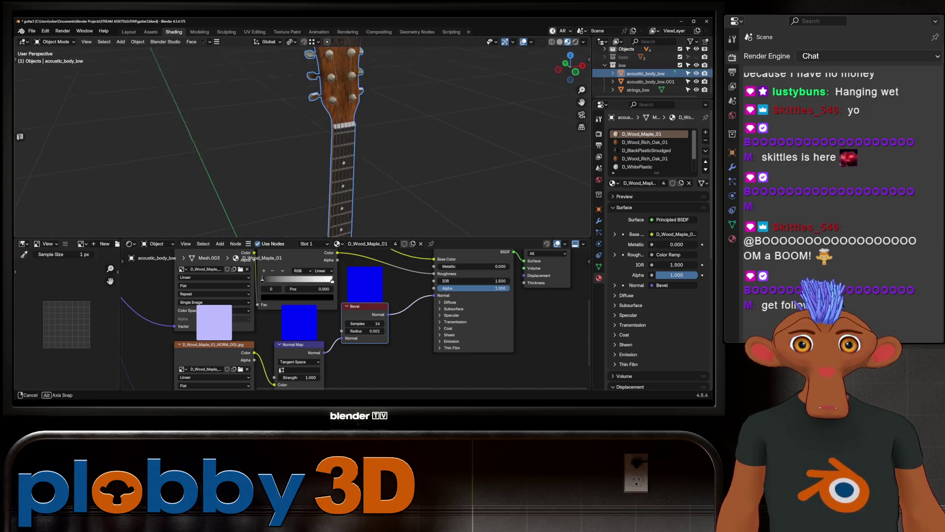
pyautogui.scroll(-10, 296, 148)
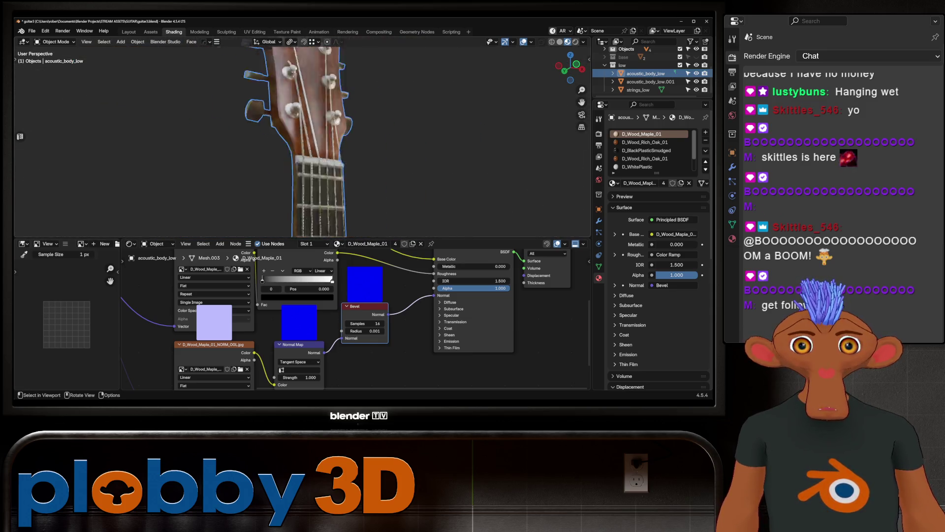
pyautogui.moveTo(296, 148); pyautogui.dragTo(325, 143, button='middle')
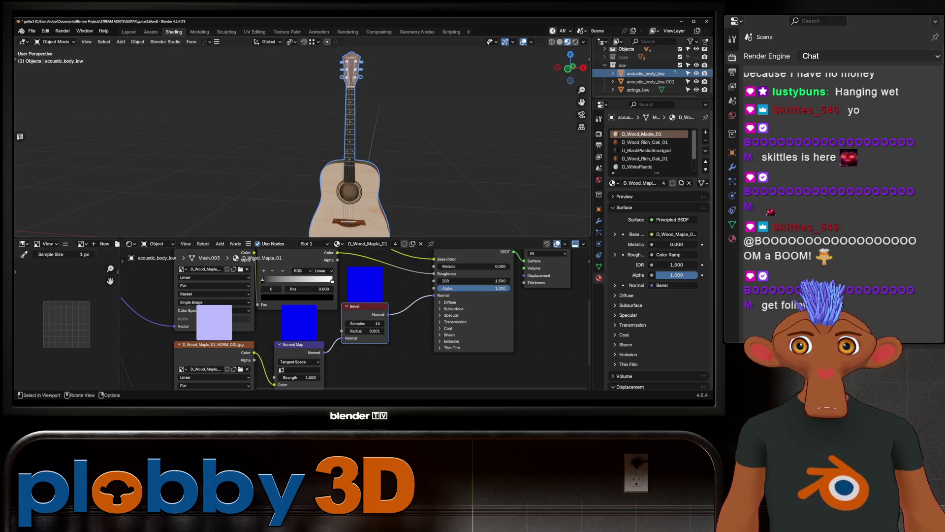
# - Switch to the Layout workspace and preview the guitar in Rendered shading
pyautogui.hotkey('ctrl', 'pageup')
pyautogui.hotkey('ctrl', 'pageup')
pyautogui.moveTo(295, 197)
pyautogui.mouseDown(button='middle')
pyautogui.moveTo(321, 197)
pyautogui.moveTo(295, 227)
pyautogui.moveTo(310, 197)
pyautogui.moveTo(325, 192)
pyautogui.mouseUp(button='middle')
pyautogui.scroll(2, 296, 197)
pyautogui.click(576, 42)
pyautogui.scroll(-3, 310, 197)
pyautogui.scroll(4, 325, 236)
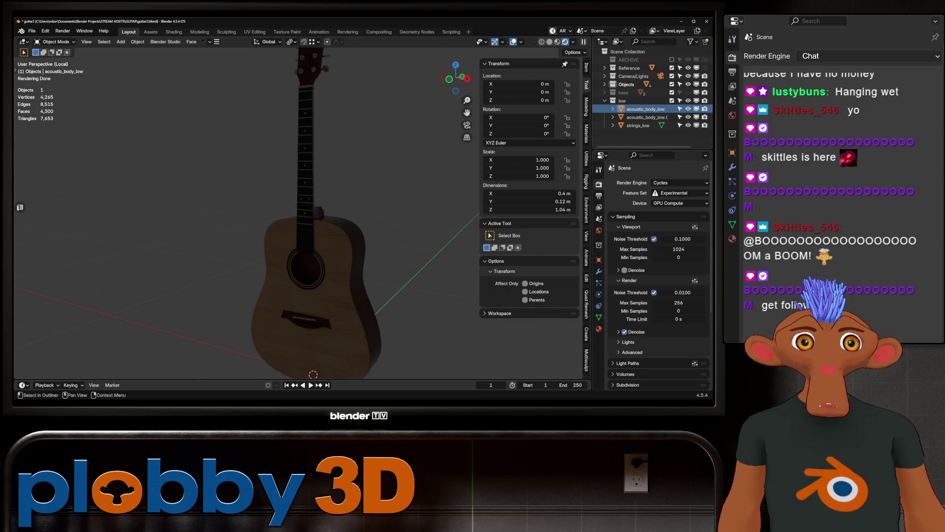
# - Move acoustic_body_low.001 to a new 'non_fracture' collection, then drag strings_low into it
pyautogui.click(645, 117)
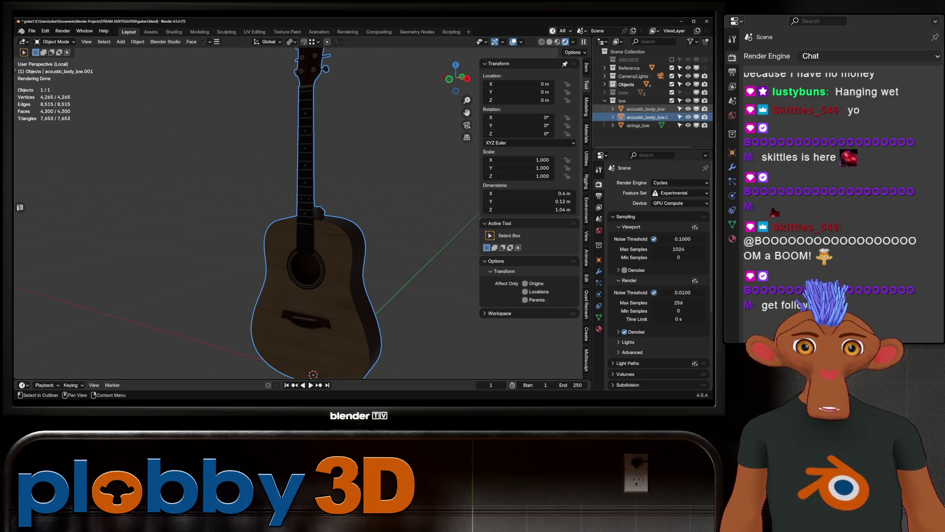
pyautogui.press('h')
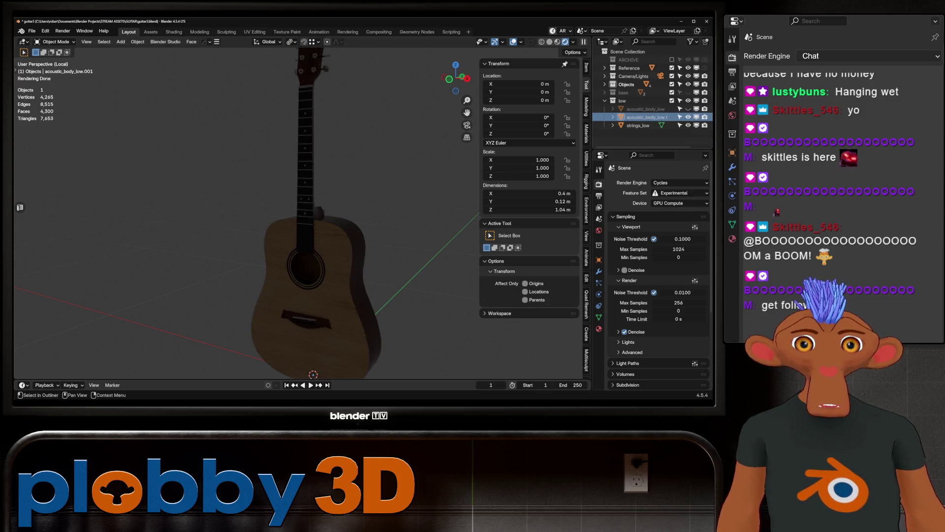
pyautogui.click(645, 118)
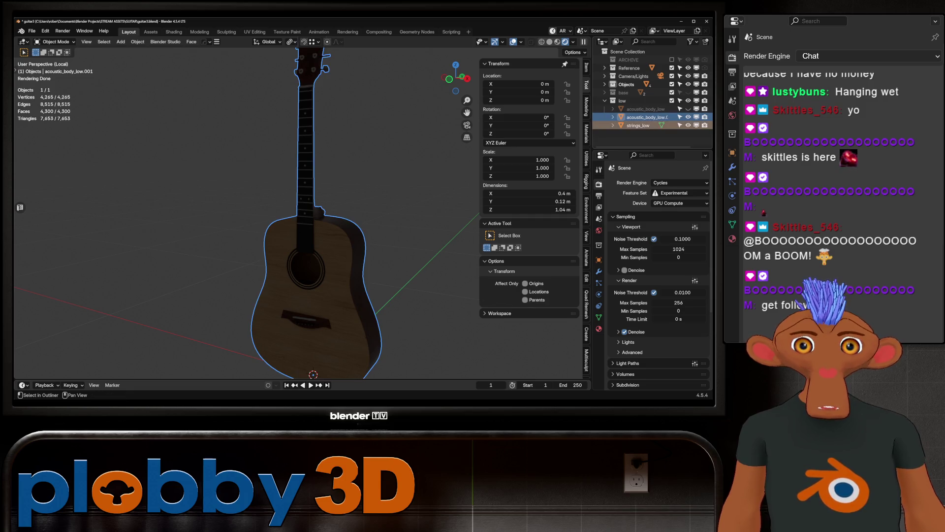
pyautogui.press('m')
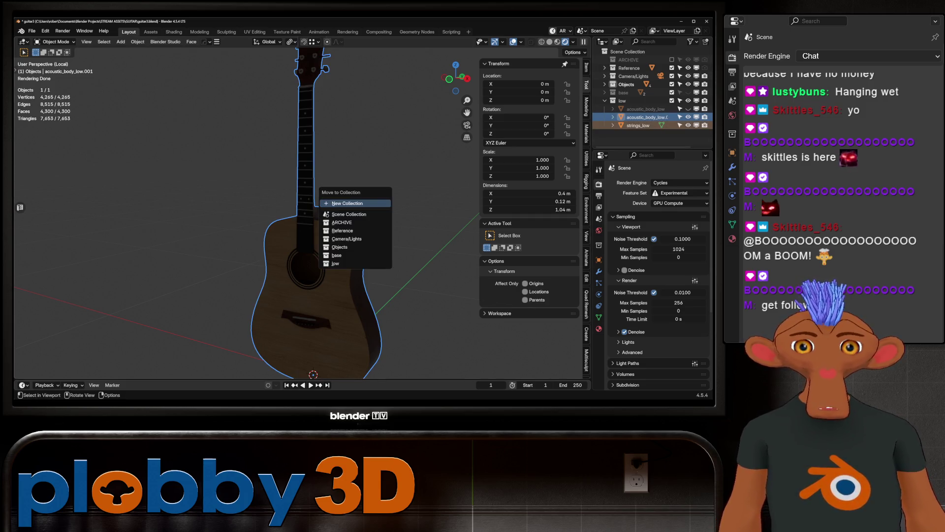
pyautogui.click(355, 197)
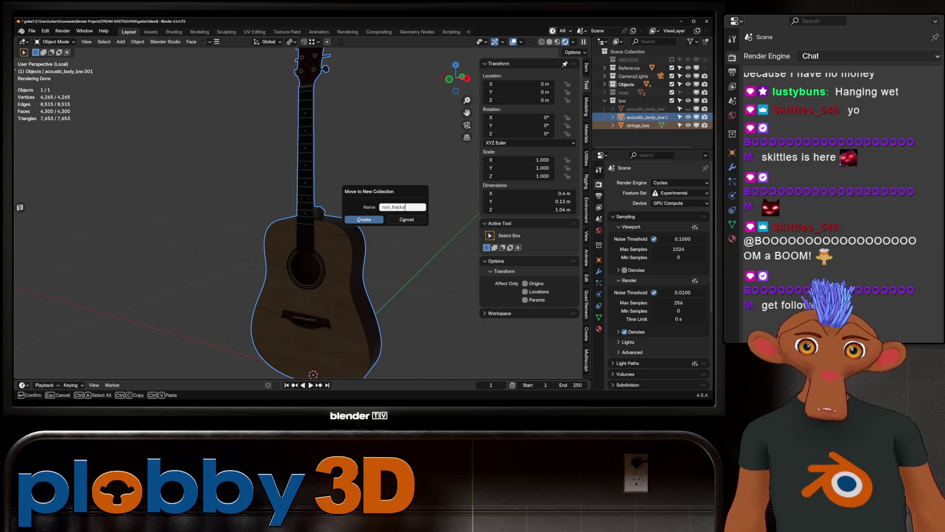
pyautogui.write('e')
pyautogui.press('Return')
pyautogui.moveTo(637, 117); pyautogui.dragTo(632, 124)
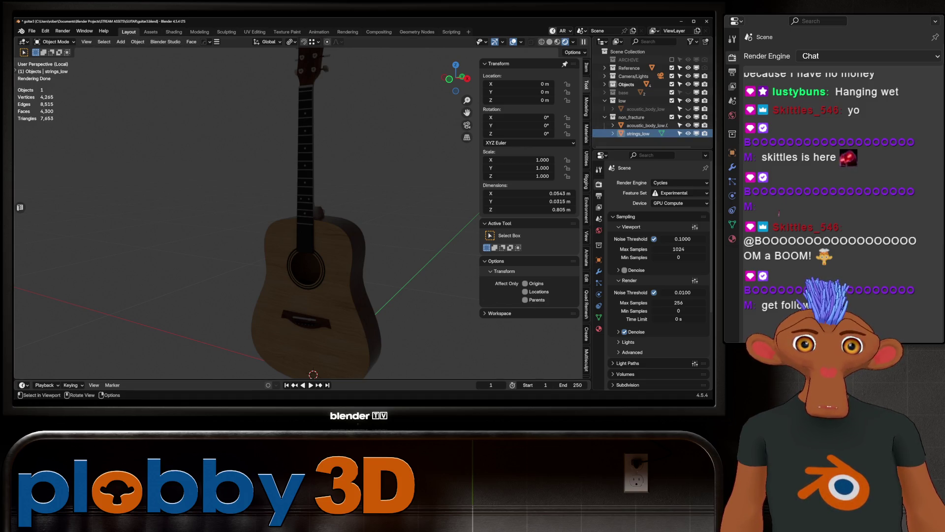
# - Leave local view and place a duplicate of strings_low in the low collection
pyautogui.scroll(-4, 246, 211)
pyautogui.moveTo(246, 212)
pyautogui.mouseDown(button='middle')
pyautogui.moveTo(266, 197)
pyautogui.moveTo(256, 187)
pyautogui.mouseUp(button='middle')
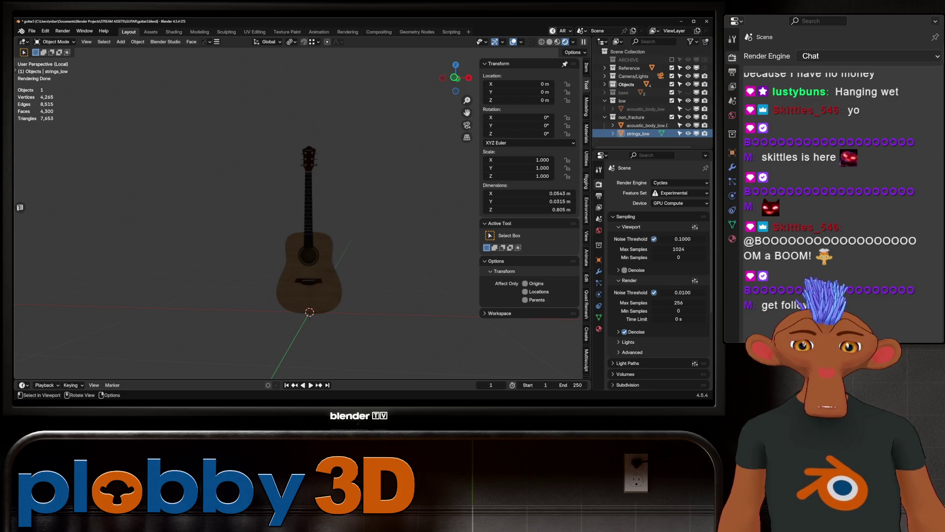
pyautogui.press('KP_Divide')
pyautogui.click(606, 100)
pyautogui.hotkey('alt', 'a')
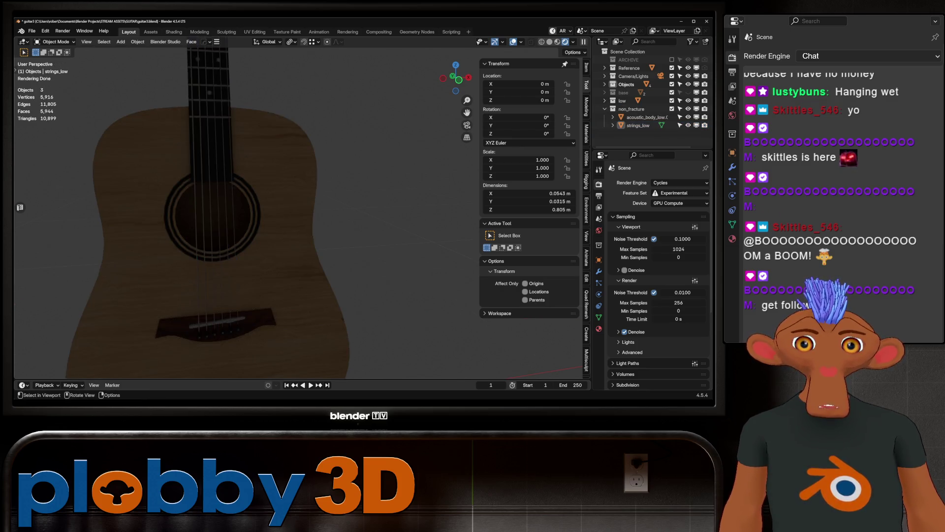
pyautogui.scroll(-5, 246, 211)
pyautogui.moveTo(247, 212); pyautogui.dragTo(280, 211, button='middle')
pyautogui.scroll(3, 344, 147)
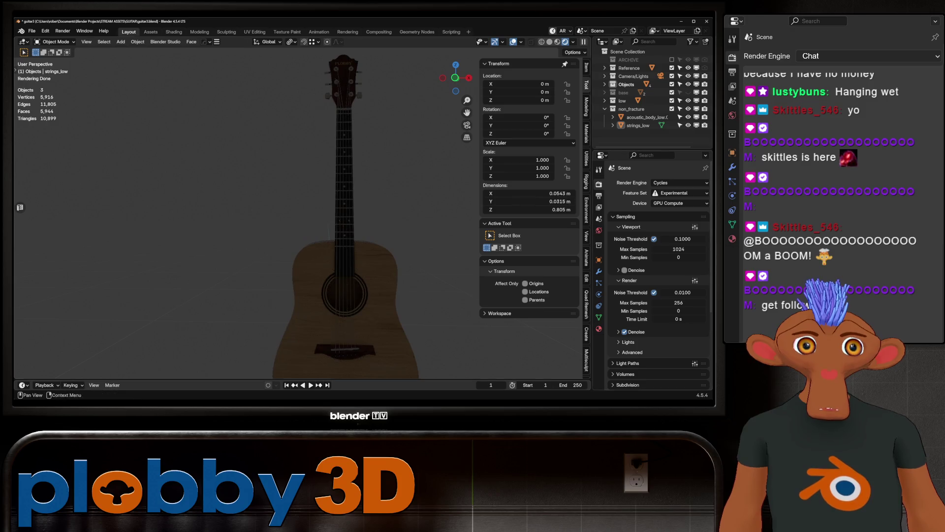
pyautogui.click(638, 125)
pyautogui.hotkey('shift', 'd')
pyautogui.press('Escape')
pyautogui.moveTo(638, 133)
pyautogui.mouseDown()
pyautogui.moveTo(633, 99)
pyautogui.moveTo(625, 101)
pyautogui.mouseUp()
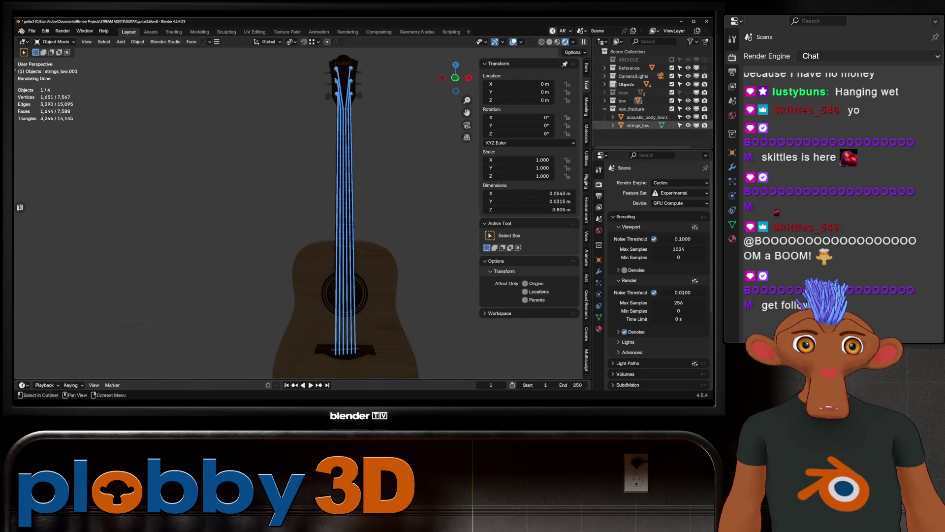
# - Rename the strings to strings_bake_1 and the old body to acoustic_body_nofracture
pyautogui.doubleClick(638, 125)
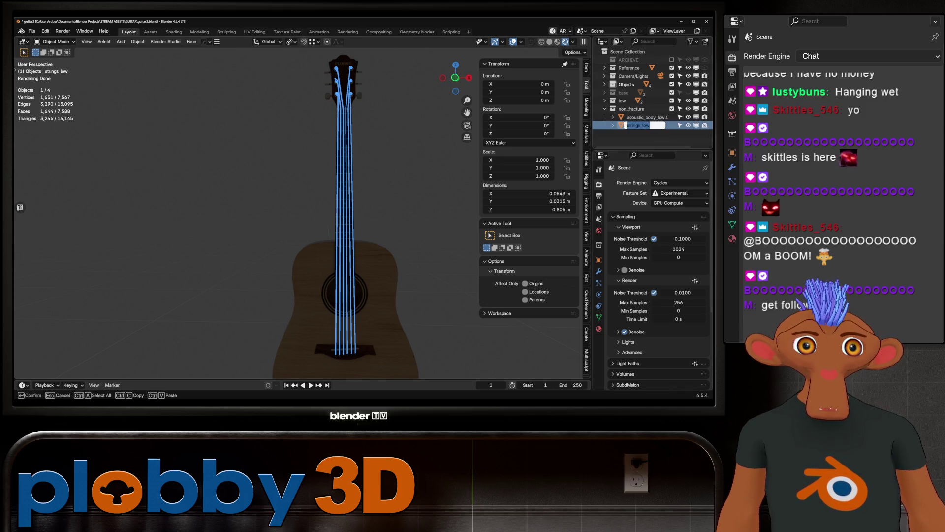
pyautogui.click(649, 125)
pyautogui.write('bake_')
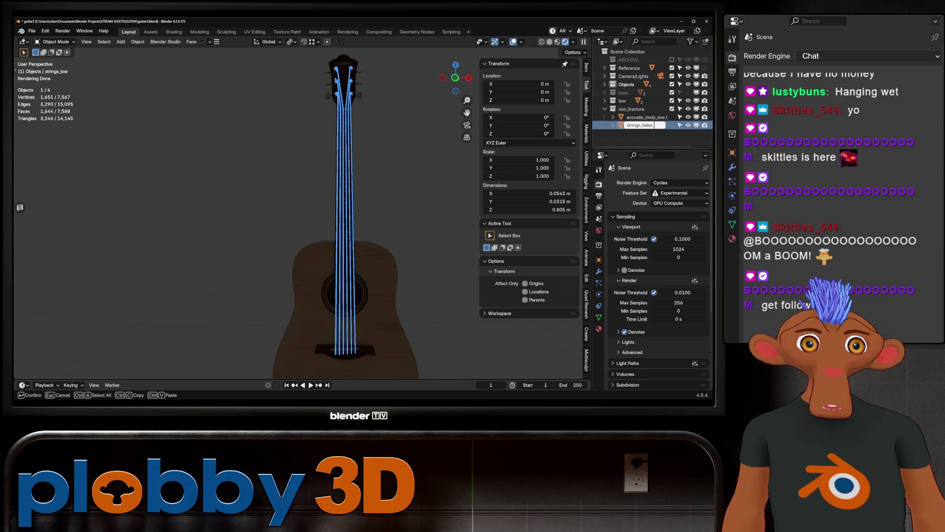
pyautogui.write('1')
pyautogui.press('Return')
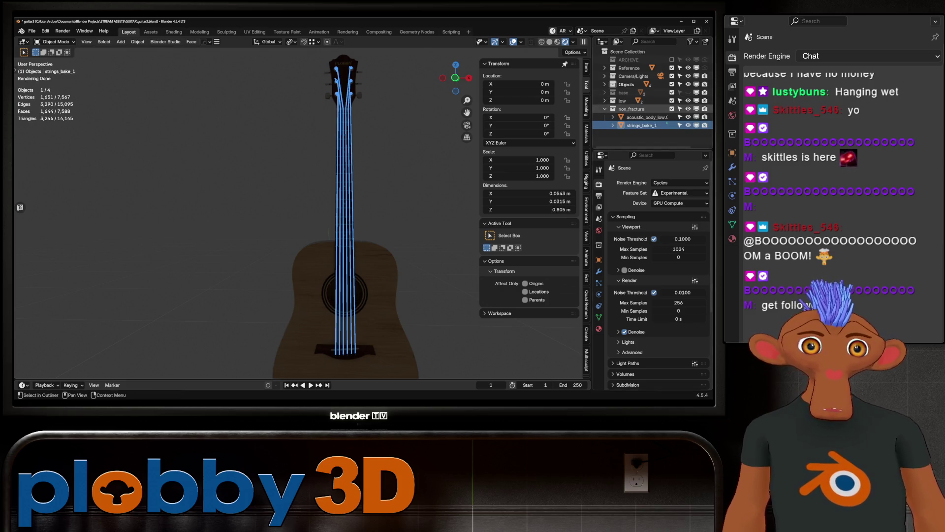
pyautogui.doubleClick(643, 117)
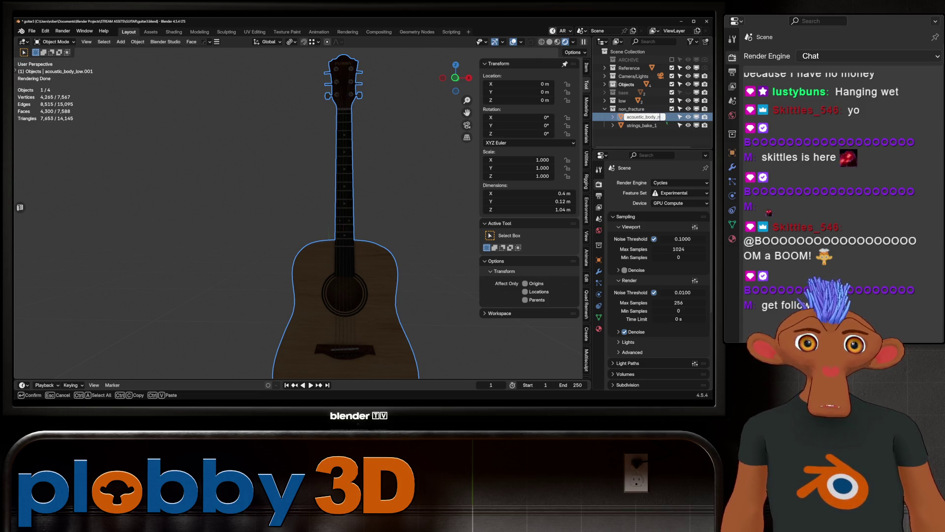
pyautogui.write('nofracture')
pyautogui.press('Return')
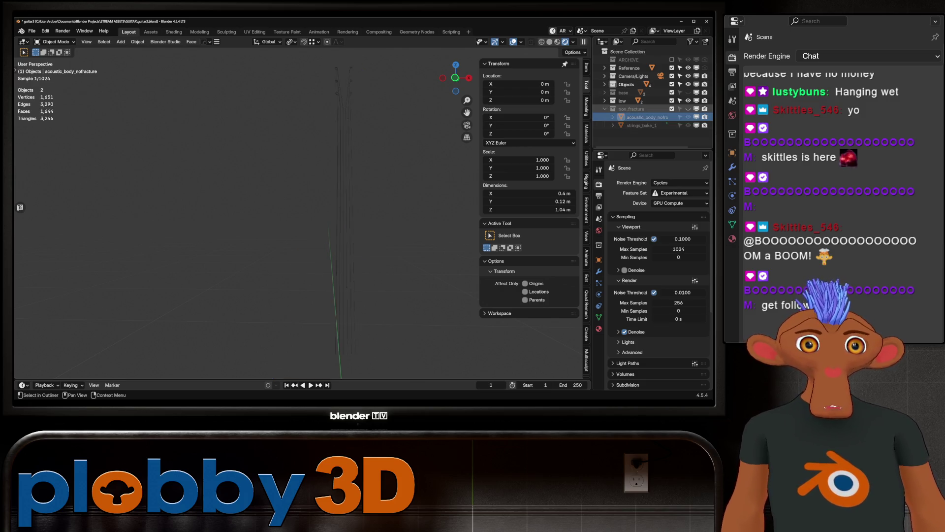
# - Unhide acoustic_low_quads in the Objects collection and move it into the low collection
pyautogui.click(606, 109)
pyautogui.click(605, 100)
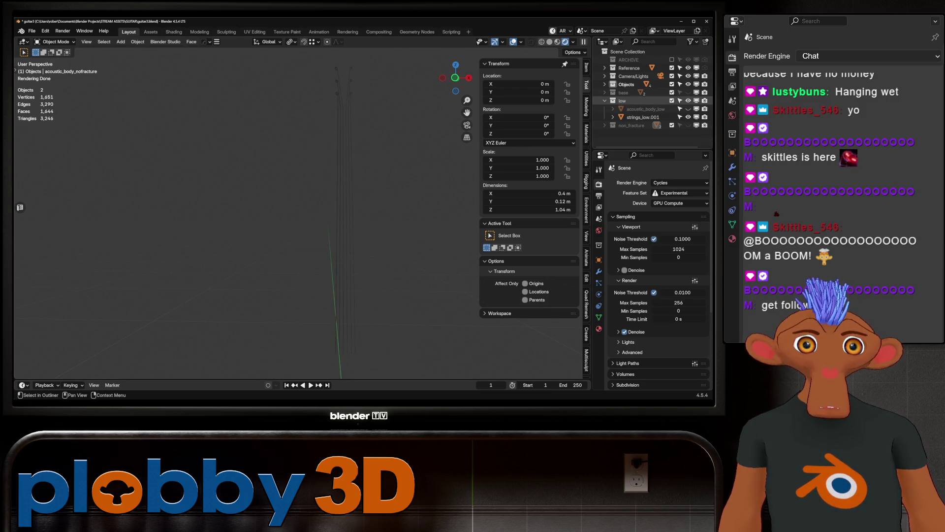
pyautogui.click(605, 85)
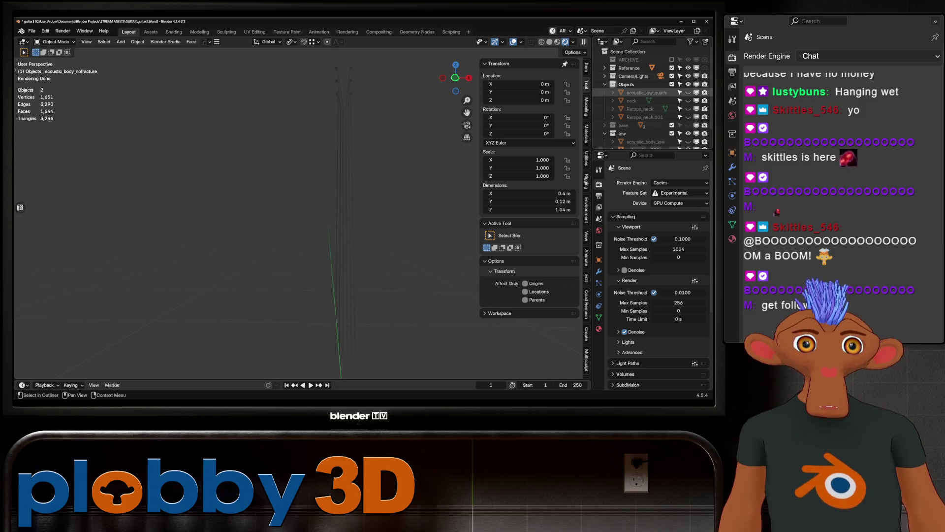
pyautogui.click(688, 92)
pyautogui.moveTo(645, 93)
pyautogui.mouseDown()
pyautogui.moveTo(649, 126)
pyautogui.moveTo(636, 134)
pyautogui.mouseUp()
pyautogui.scroll(-1, 640, 123)
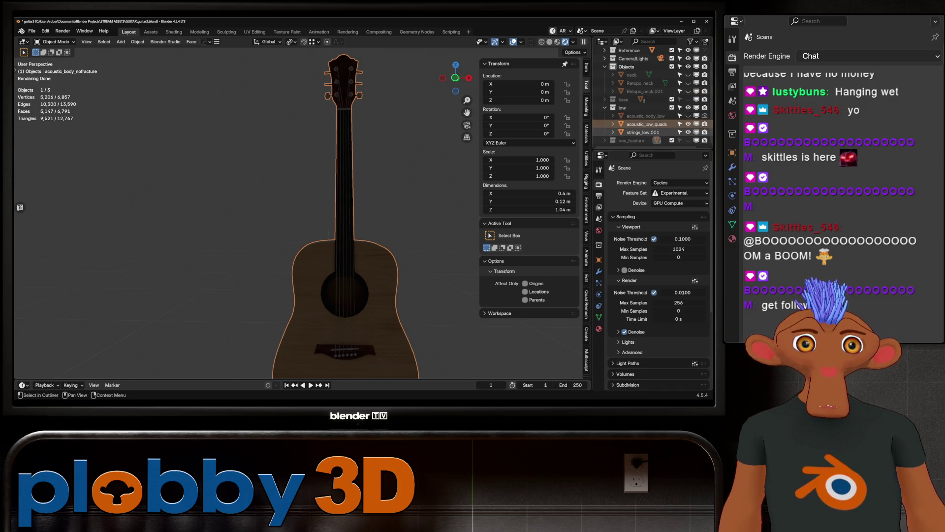
# - Give the old acoustic_body_low a non-quad name and rename acoustic_low_quads to acoustic_body_low
pyautogui.doubleClick(645, 115)
pyautogui.press('End')
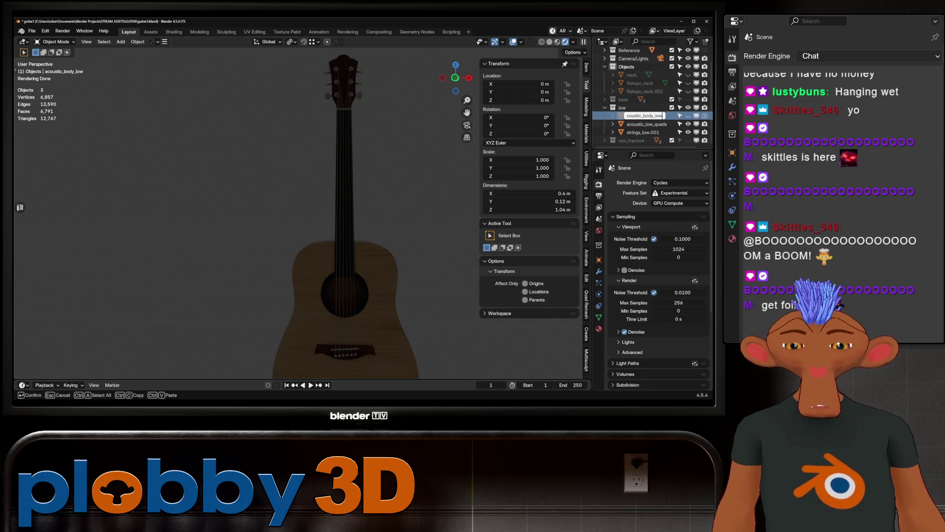
pyautogui.write('d')
pyautogui.press('Return')
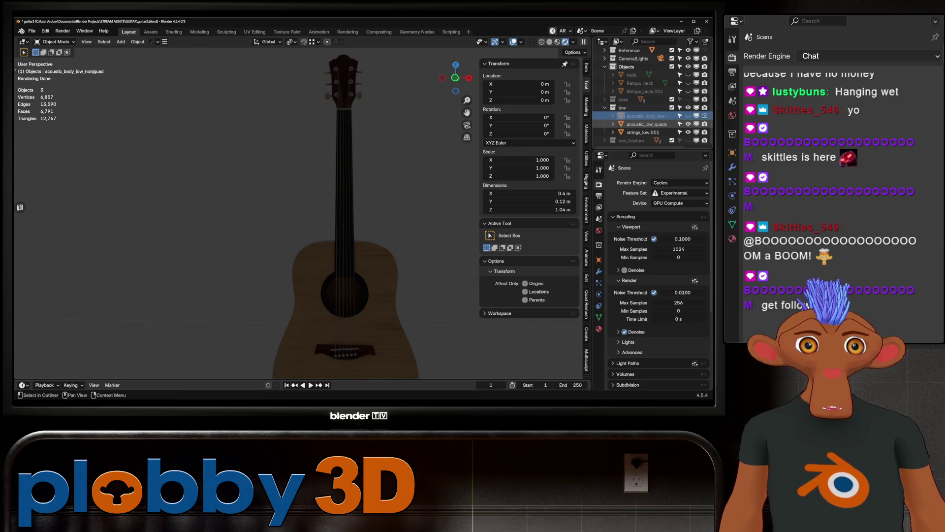
pyautogui.doubleClick(644, 124)
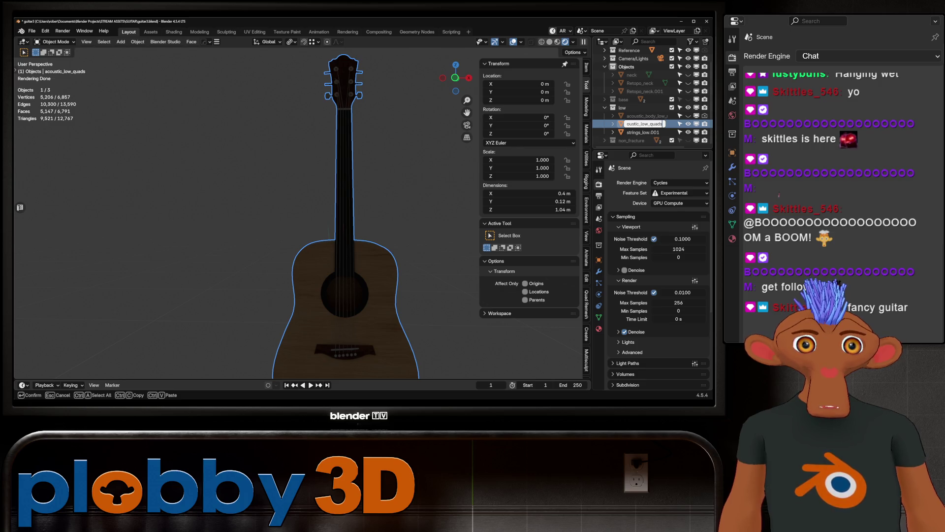
pyautogui.press('Return')
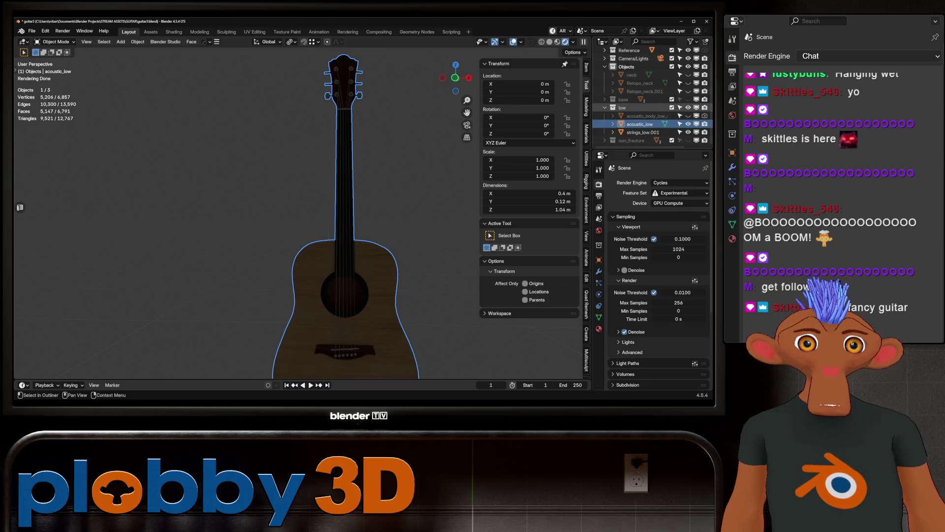
pyautogui.click(604, 99)
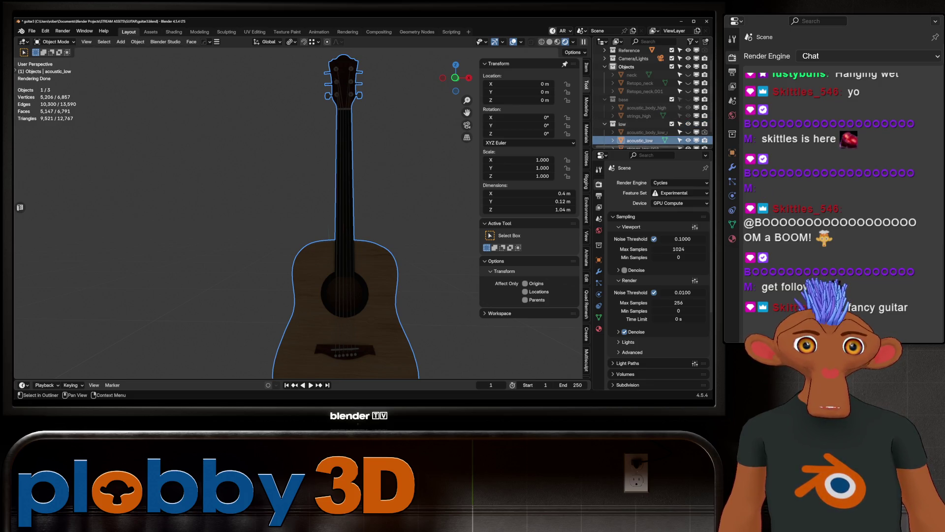
pyautogui.scroll(-2, 650, 128)
pyautogui.doubleClick(650, 124)
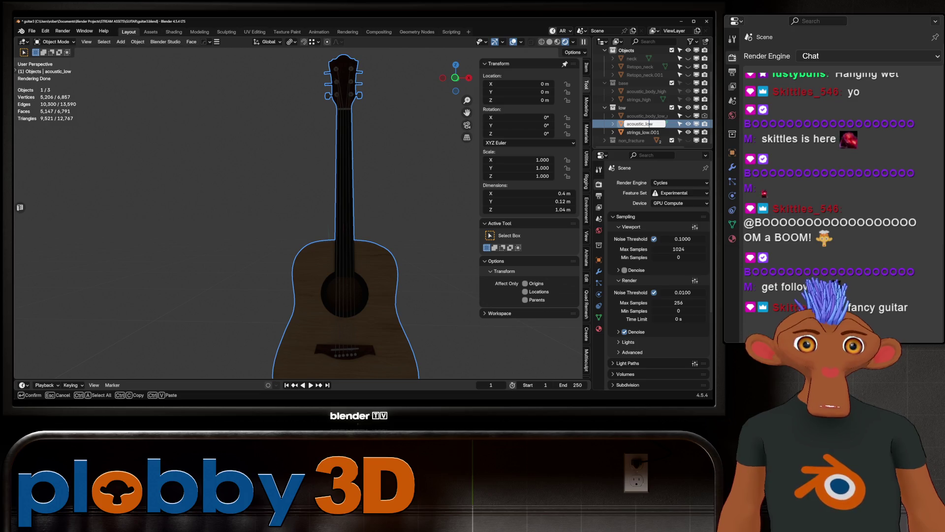
pyautogui.write('body_')
pyautogui.press('Return')
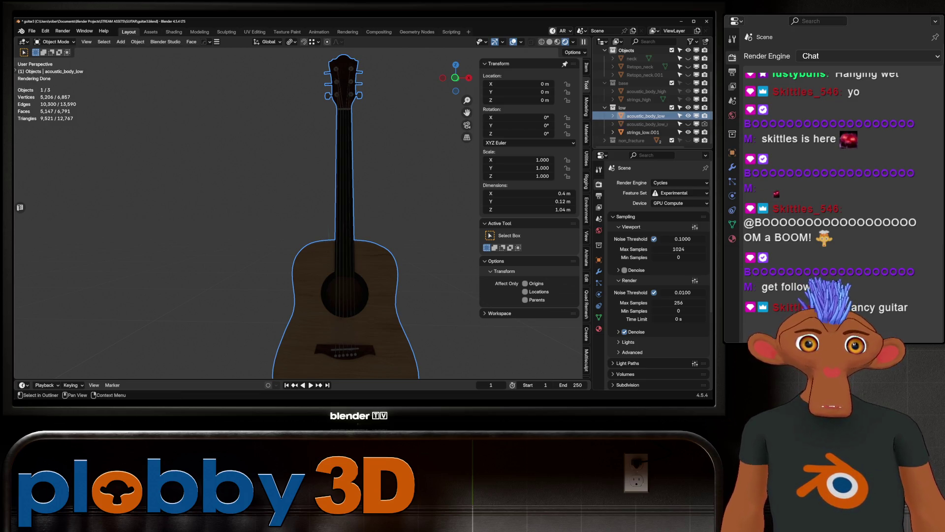
pyautogui.moveTo(295, 207)
pyautogui.mouseDown(button='middle')
pyautogui.moveTo(316, 247)
pyautogui.moveTo(433, 231)
pyautogui.mouseUp(button='middle')
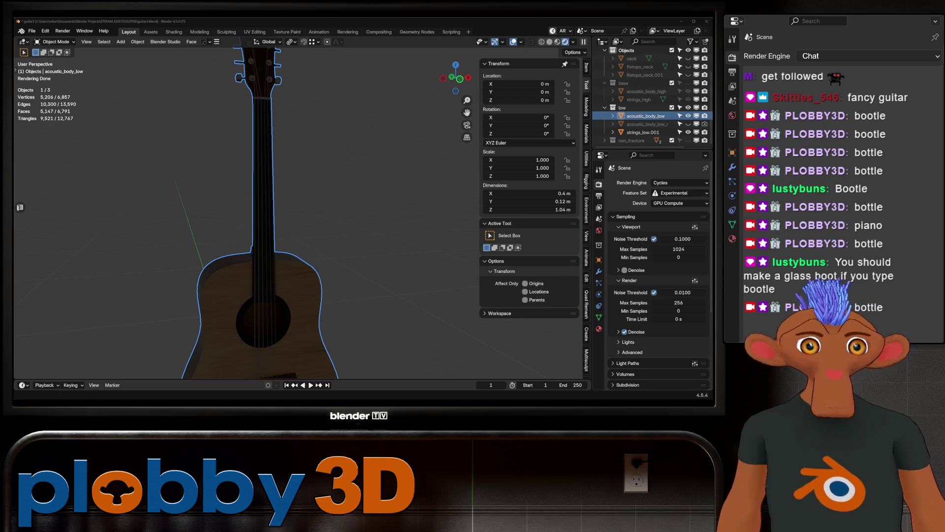
# - Orbit to a front view of acoustic_body_low and enter Edit Mode on it
pyautogui.scroll(-5, 272, 212)
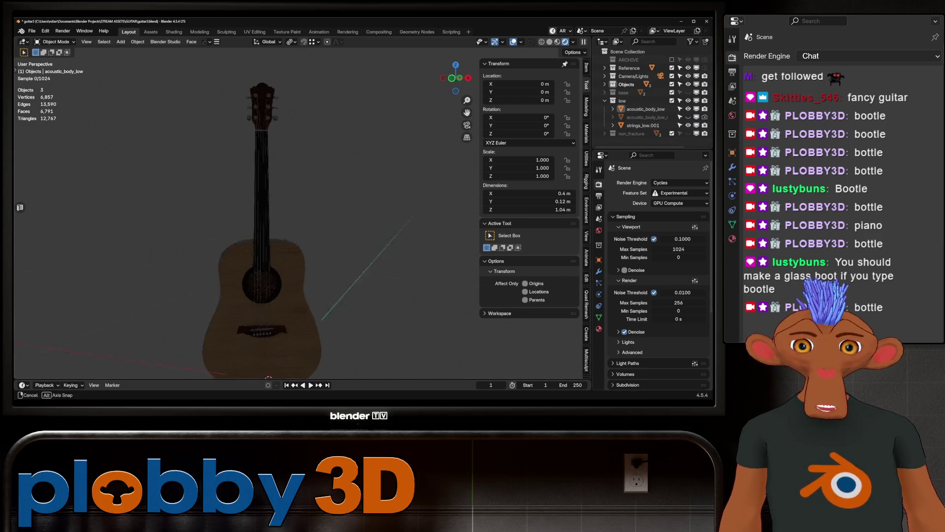
pyautogui.moveTo(246, 211); pyautogui.dragTo(288, 212, button='middle')
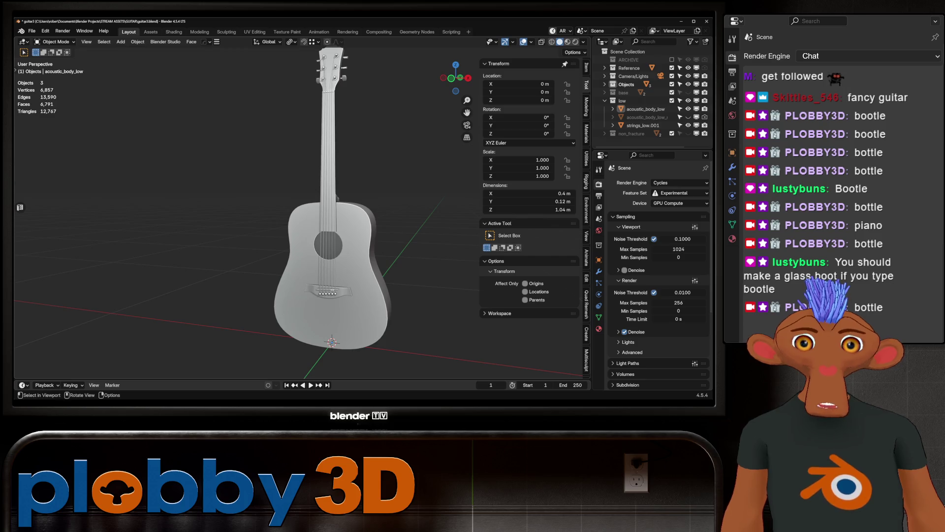
pyautogui.scroll(5, 305, 211)
pyautogui.press('Tab')
pyautogui.moveTo(295, 212); pyautogui.dragTo(503, 199, button='middle')
# - Add a two-cut loop cut across the guitar body
pyautogui.hotkey('ctrl', 'r')
pyautogui.scroll(1, 281, 305)
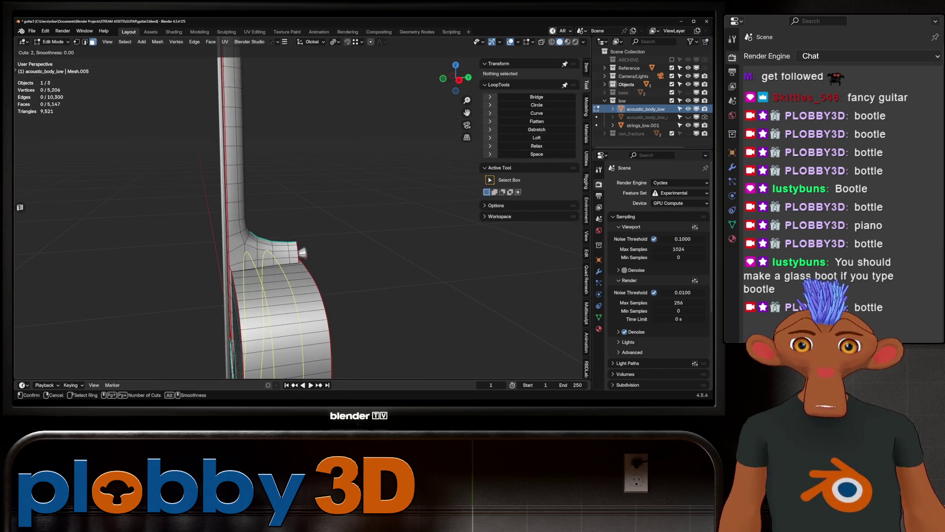
pyautogui.click(281, 305)
pyautogui.moveTo(281, 306)
pyautogui.mouseDown(button='middle')
pyautogui.moveTo(355, 290)
pyautogui.moveTo(280, 293)
pyautogui.moveTo(266, 261)
pyautogui.moveTo(315, 252)
pyautogui.moveTo(285, 244)
pyautogui.moveTo(335, 244)
pyautogui.moveTo(315, 221)
pyautogui.moveTo(345, 224)
pyautogui.moveTo(305, 226)
pyautogui.mouseUp(button='middle')
# - Select a headstock face, return to Object Mode and expand the Objects collection
pyautogui.click(204, 232)
pyautogui.press('Tab')
pyautogui.scroll(-5, 286, 244)
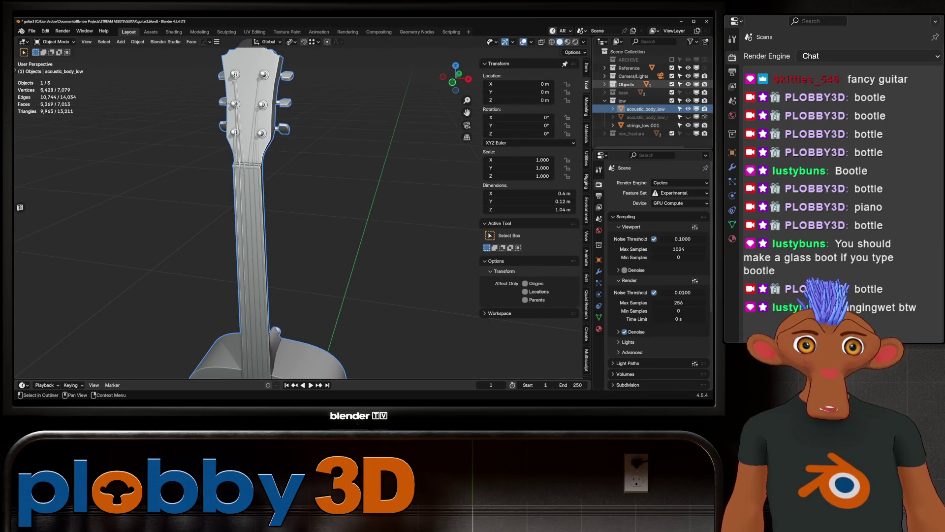
pyautogui.click(606, 84)
pyautogui.moveTo(296, 221); pyautogui.dragTo(315, 212, button='middle')
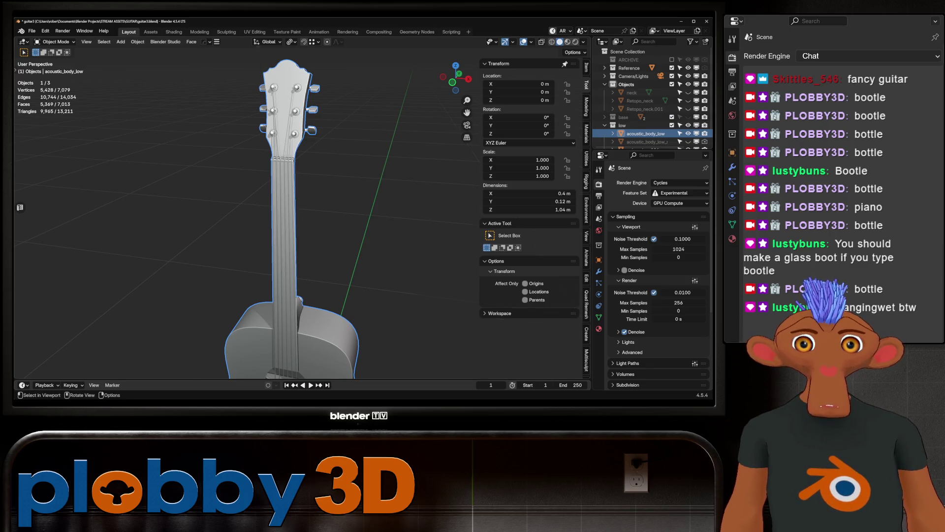
pyautogui.scroll(5, 288, 113)
pyautogui.scroll(3, 296, 222)
# - In edge select mode, frame the headstock and add five edge loops along the neck
pyautogui.moveTo(296, 221); pyautogui.dragTo(403, 236, button='middle')
pyautogui.press('2')
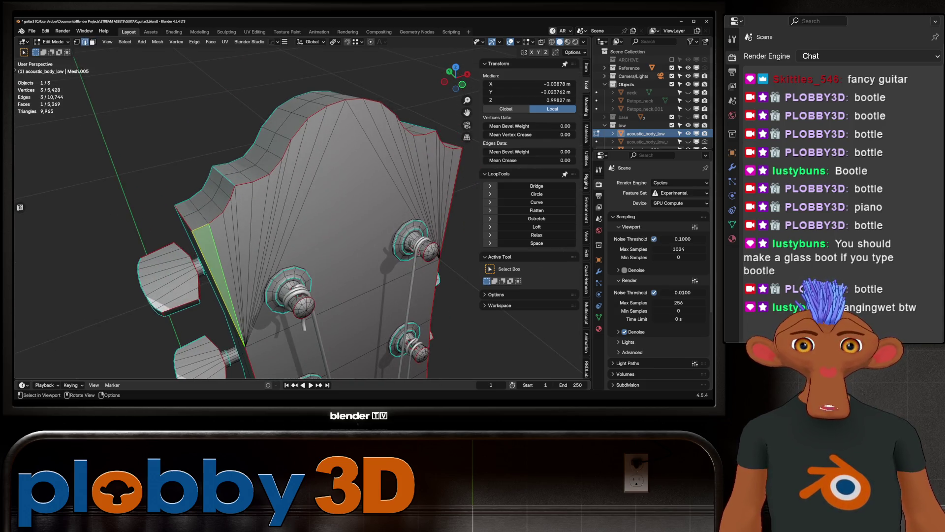
pyautogui.press('KP_Decimal')
pyautogui.hotkey('ctrl', 'r')
pyautogui.press('pageup')
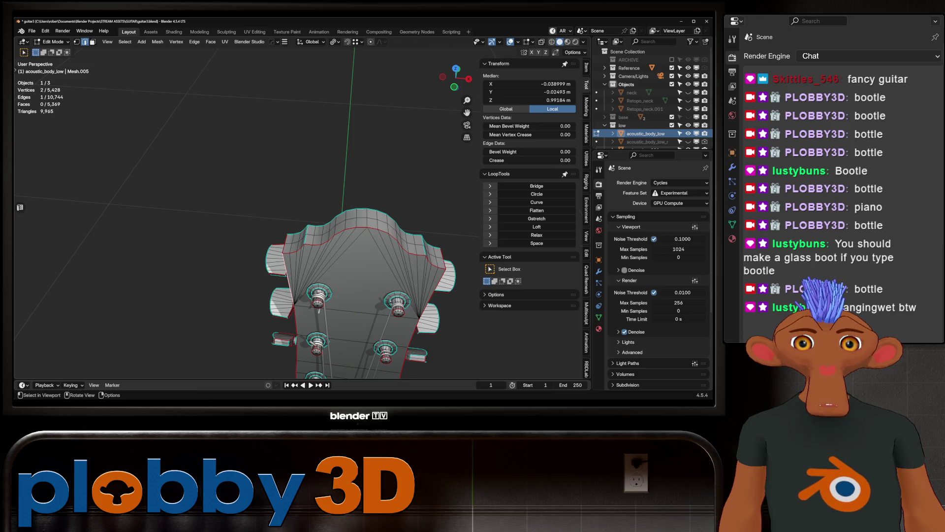
pyautogui.scroll(-3, 345, 221)
pyautogui.press('pageup')
pyautogui.press('pageup')
pyautogui.press('pageup')
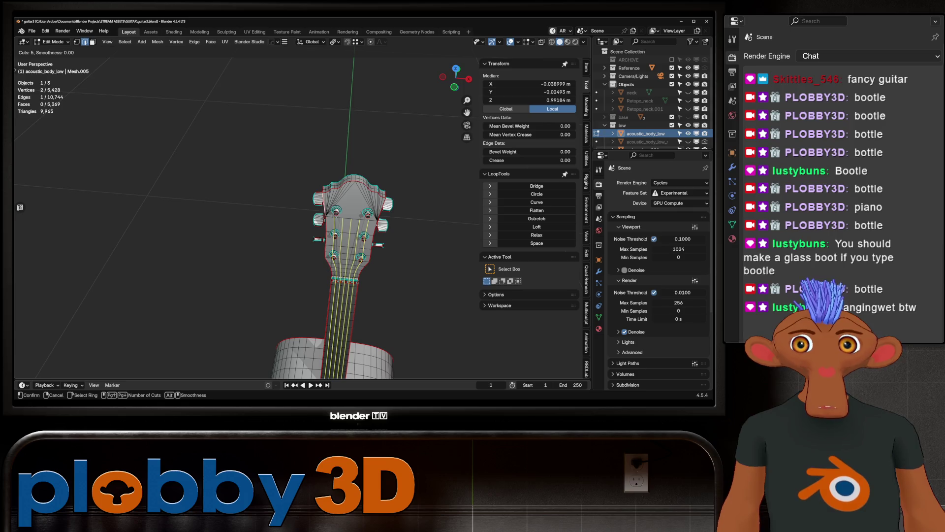
pyautogui.press('Return')
# - Box-select the upper headstock and grid fill it
pyautogui.scroll(2, 344, 221)
pyautogui.hotkey('alt', 'a')
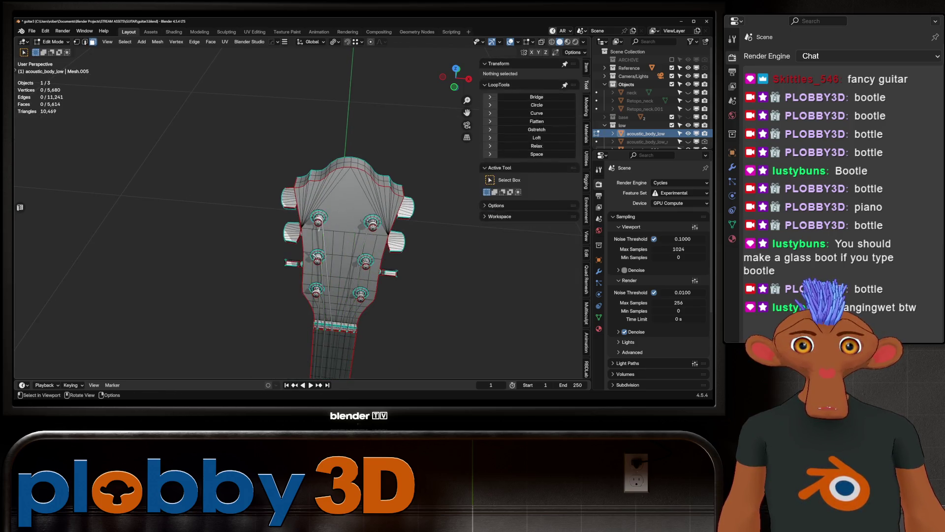
pyautogui.click(347, 206)
pyautogui.press('b')
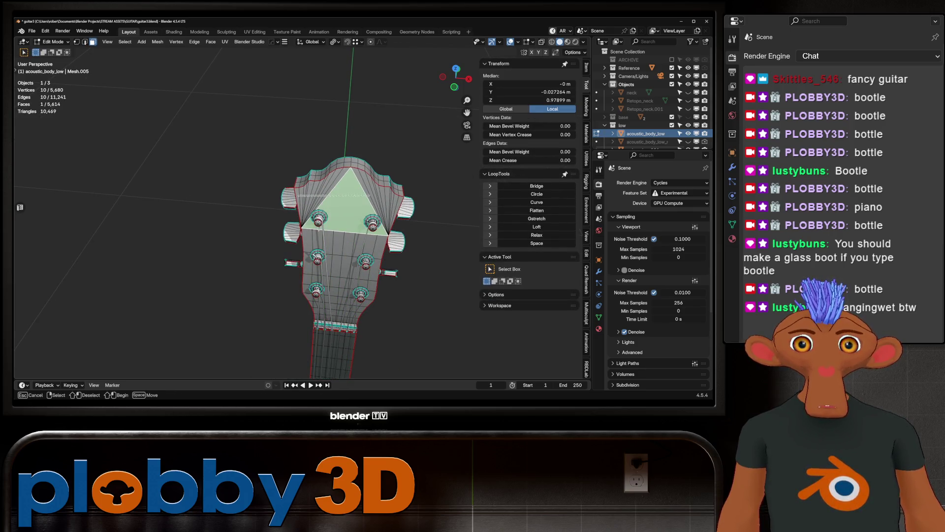
pyautogui.moveTo(290, 163); pyautogui.dragTo(409, 232)
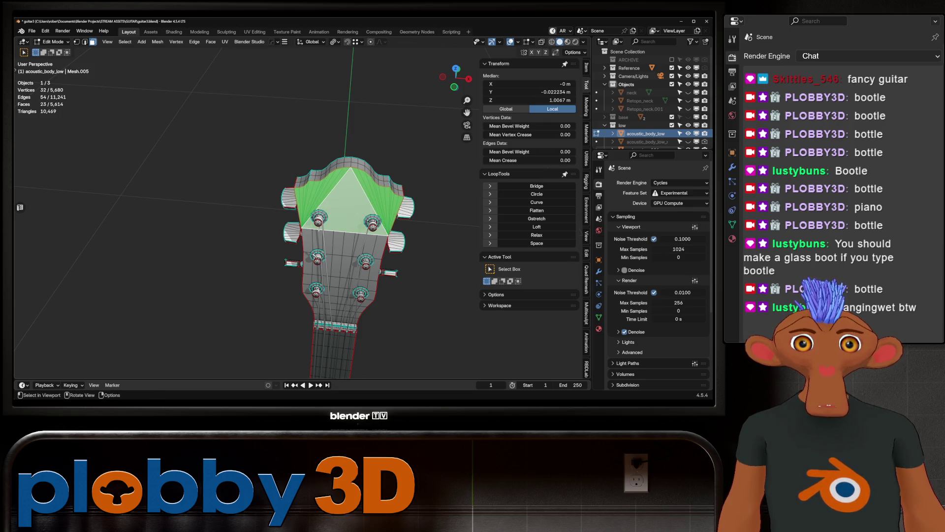
pyautogui.rightClick(374, 197)
pyautogui.click(394, 254)
# - Grid fill the headstock's linked triangle fan faces, then undo the result
pyautogui.moveTo(345, 246)
pyautogui.mouseDown(button='middle')
pyautogui.moveTo(344, 216)
pyautogui.moveTo(463, 222)
pyautogui.mouseUp(button='middle')
pyautogui.scroll(3, 335, 246)
pyautogui.click(261, 207)
pyautogui.scroll(-4, 335, 246)
pyautogui.moveTo(334, 246); pyautogui.dragTo(345, 246, button='middle')
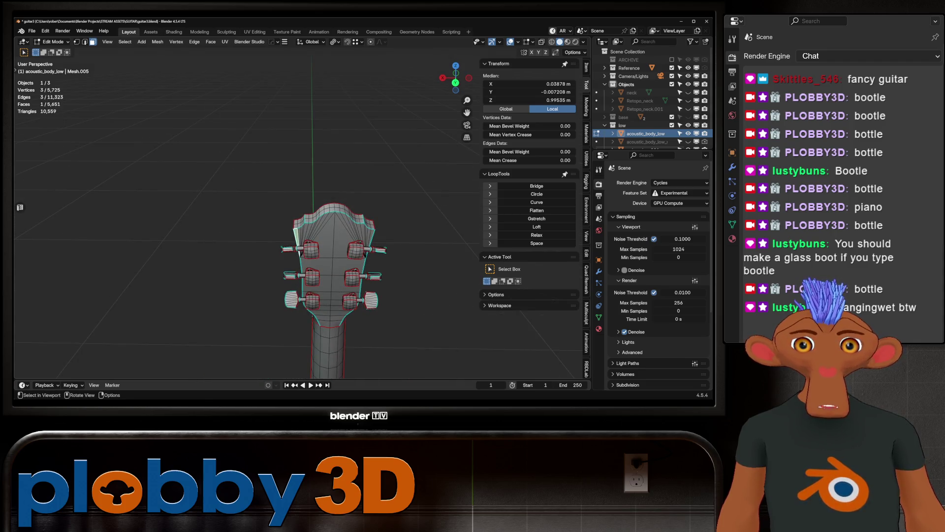
pyautogui.scroll(5, 335, 246)
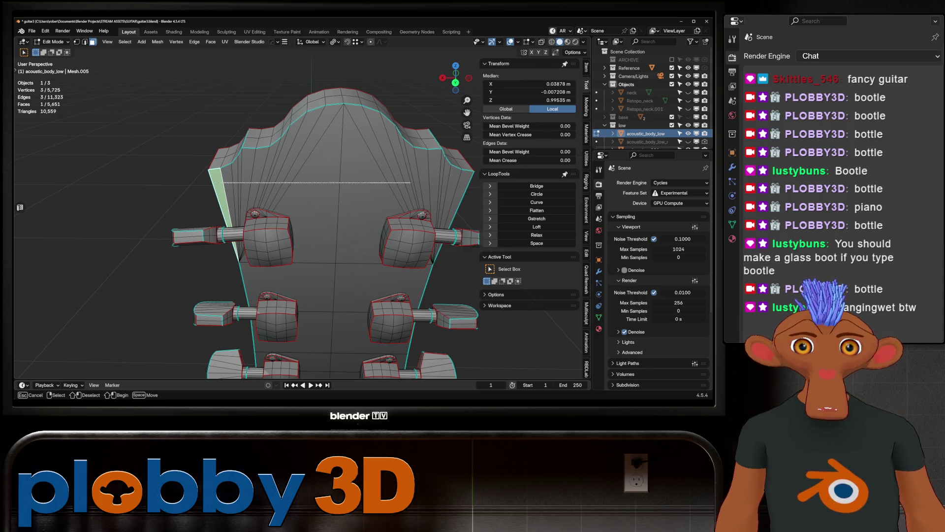
pyautogui.hotkey('ctrl', 'l')
pyautogui.press('q')
pyautogui.click(437, 235)
pyautogui.moveTo(437, 235)
pyautogui.mouseDown(button='middle')
pyautogui.moveTo(256, 232)
pyautogui.moveTo(296, 197)
pyautogui.moveTo(300, 217)
pyautogui.mouseUp(button='middle')
pyautogui.hotkey('ctrl', 'z')
pyautogui.hotkey('ctrl', 'z')
pyautogui.hotkey('ctrl', 'z')
pyautogui.hotkey('ctrl', 'z')
# - Add a single centred edge loop across the headstock
pyautogui.hotkey('ctrl', 'r')
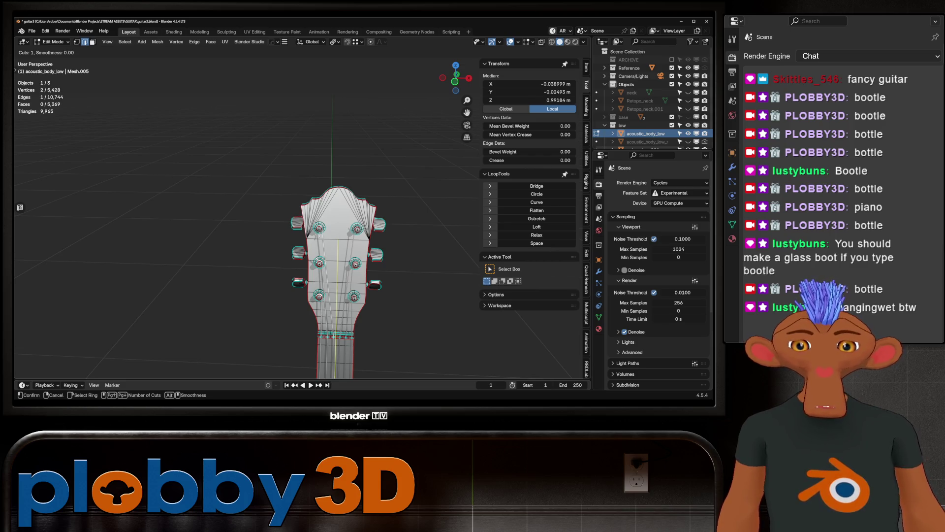
pyautogui.press('Escape')
pyautogui.rightClick(310, 106)
pyautogui.press('Escape')
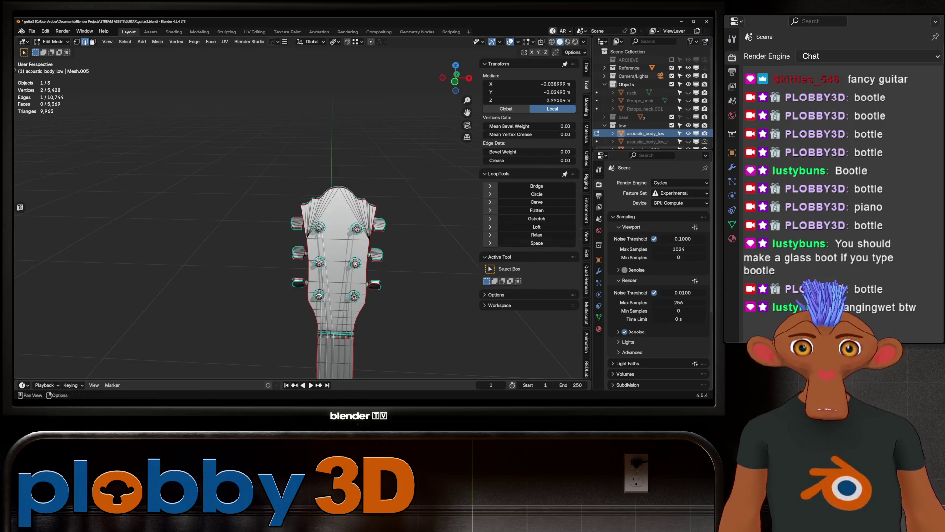
pyautogui.hotkey('ctrl', 'r')
pyautogui.click(345, 306)
pyautogui.rightClick(345, 306)
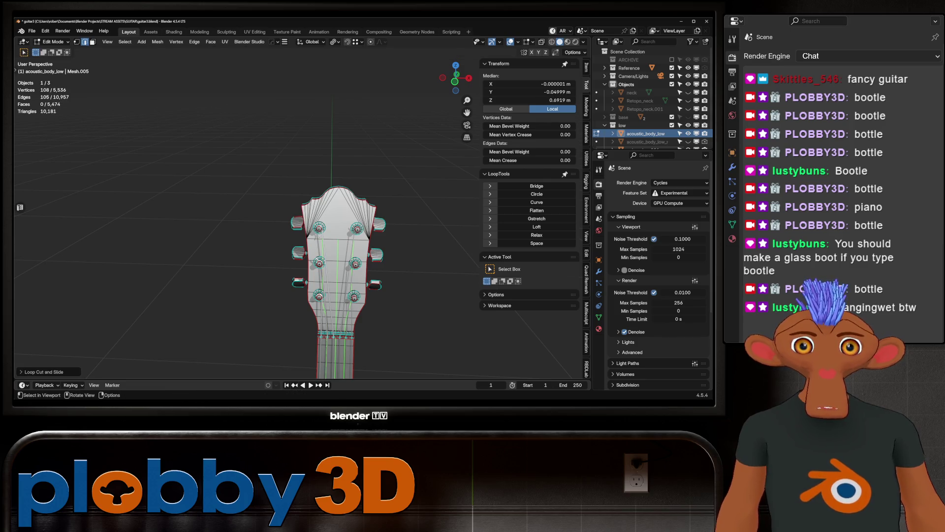
pyautogui.scroll(5, 352, 233)
# - Box-select the front of the headstock top and Grid Fill it with quads
pyautogui.press('b')
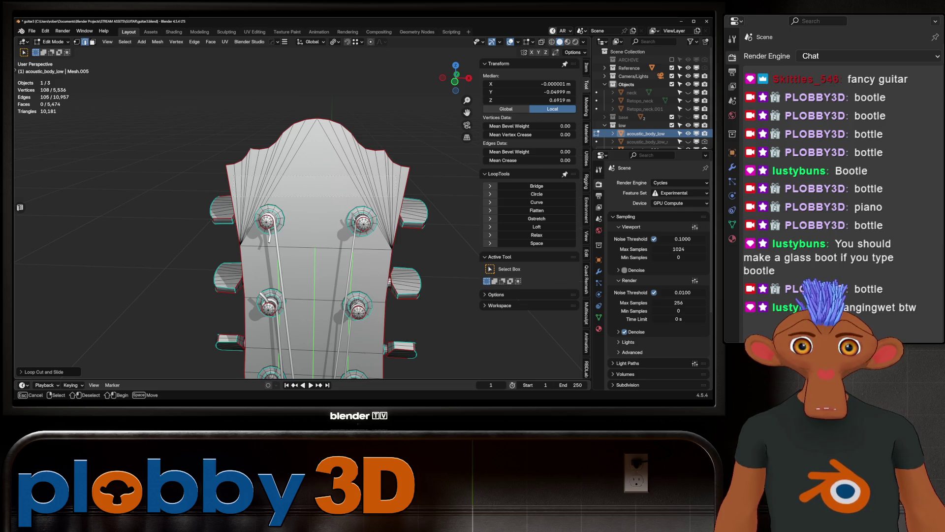
pyautogui.moveTo(254, 200); pyautogui.dragTo(283, 214)
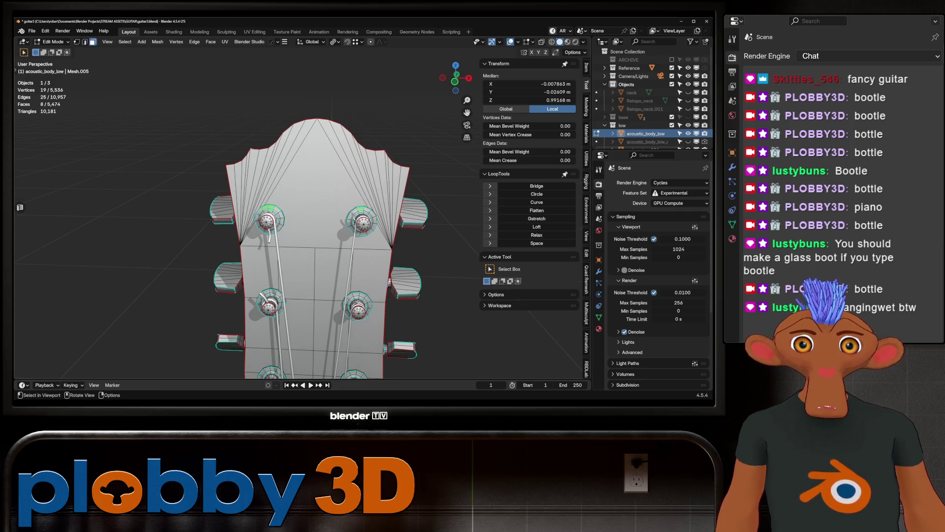
pyautogui.click(316, 202)
pyautogui.press('b')
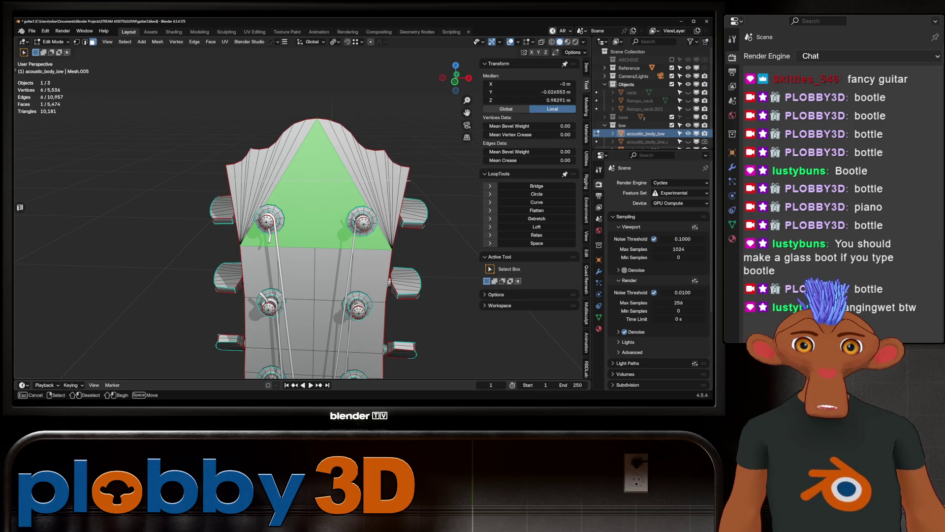
pyautogui.moveTo(217, 111); pyautogui.dragTo(416, 244)
pyautogui.hotkey('ctrl', 'f')
pyautogui.click(386, 184)
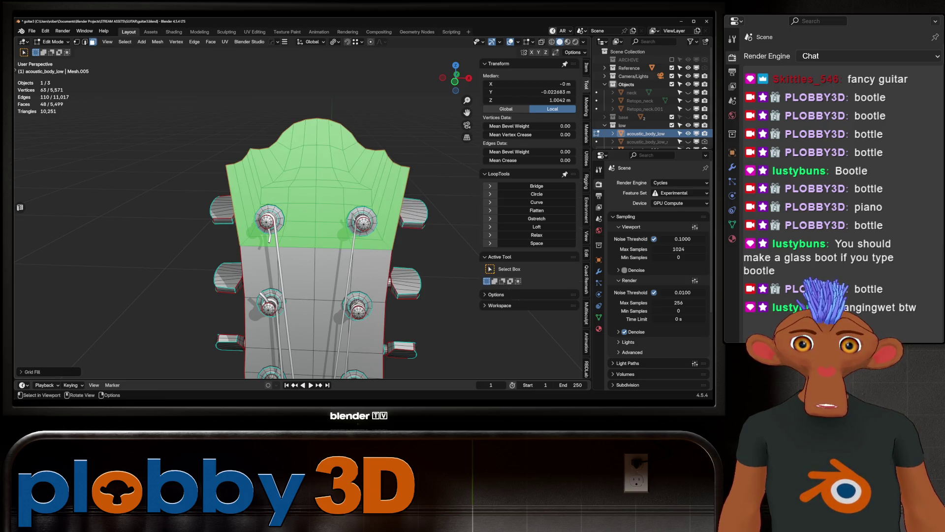
# - Grid fill the back of the headstock top and return to Object Mode
pyautogui.moveTo(386, 183); pyautogui.dragTo(305, 185, button='middle')
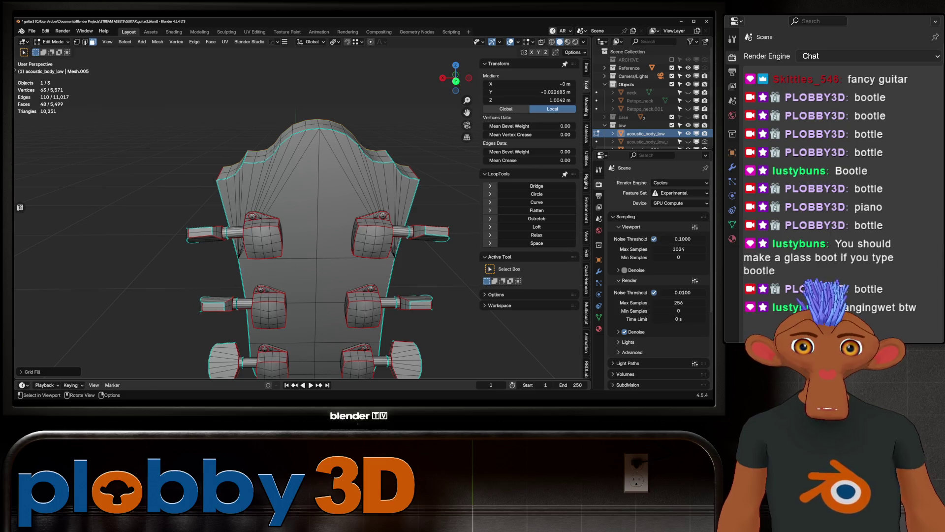
pyautogui.hotkey('ctrl', 'f')
pyautogui.click(394, 194)
pyautogui.moveTo(306, 197)
pyautogui.mouseDown(button='middle')
pyautogui.moveTo(384, 197)
pyautogui.moveTo(256, 197)
pyautogui.moveTo(364, 202)
pyautogui.mouseUp(button='middle')
pyautogui.press('Tab')
# - In Edit Mode, select a tuner screw with L and delete its vertices, then undo the deletion
pyautogui.scroll(5, 305, 197)
pyautogui.press('Tab')
pyautogui.scroll(5, 344, 196)
pyautogui.click(345, 197)
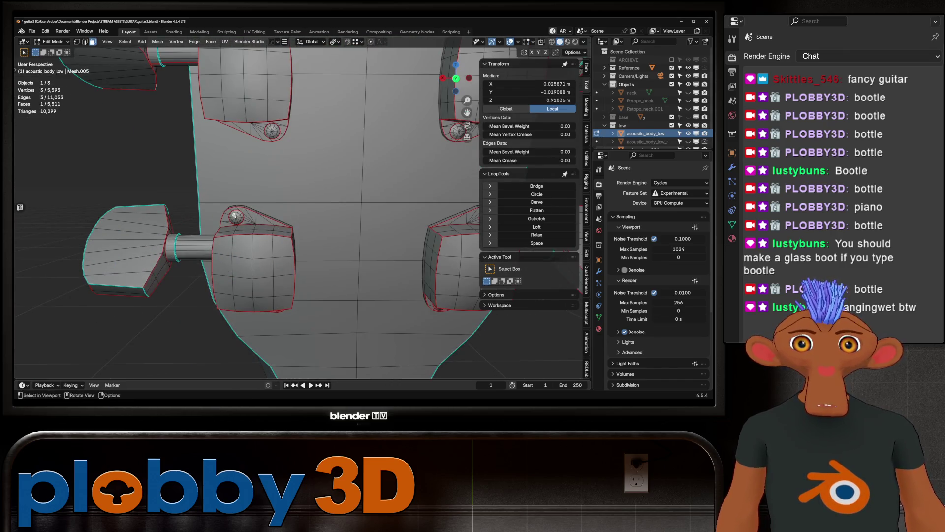
pyautogui.press('l')
pyautogui.moveTo(236, 216)
pyautogui.mouseDown(button='middle')
pyautogui.moveTo(200, 213)
pyautogui.moveTo(217, 197)
pyautogui.mouseUp(button='middle')
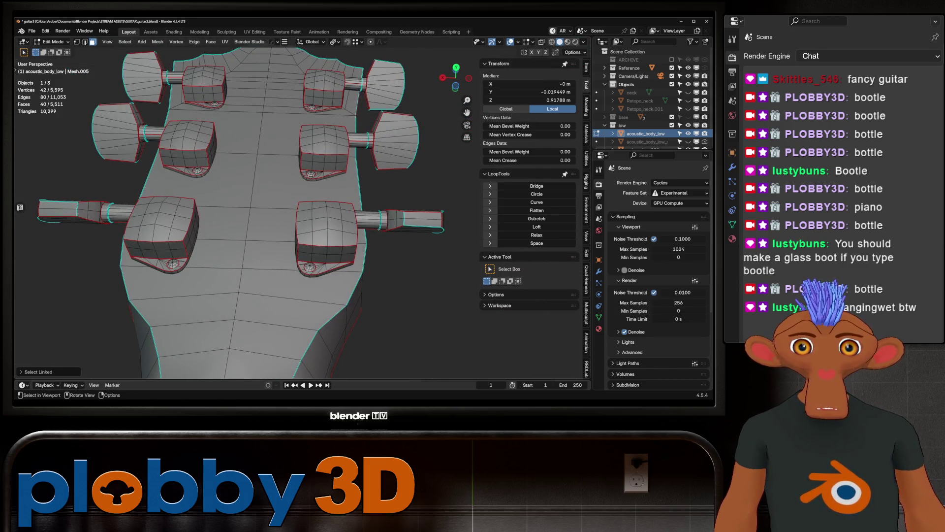
pyautogui.press('x')
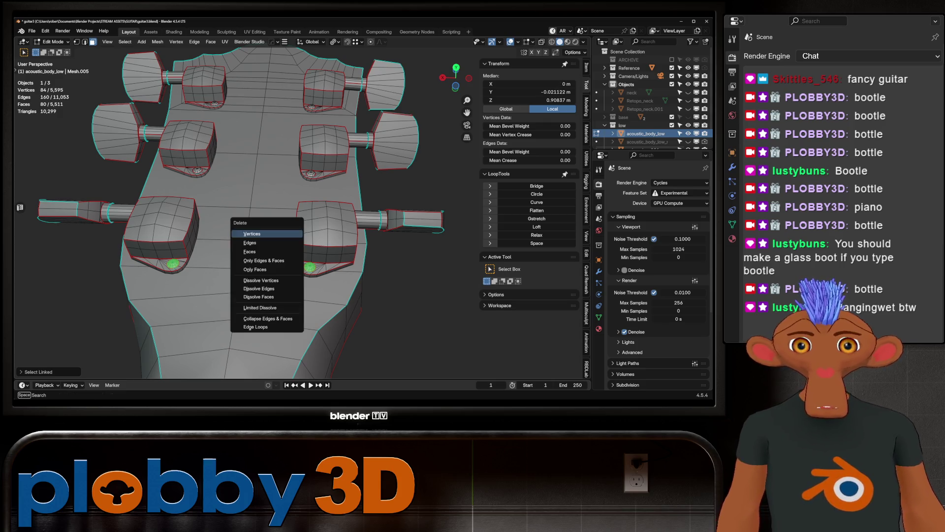
pyautogui.click(241, 232)
pyautogui.moveTo(241, 232); pyautogui.dragTo(246, 207, button='middle')
pyautogui.hotkey('ctrl', 'z')
# - Select a tuner screw's linked geometry with Seam delimit unticked and delete its vertices
pyautogui.scroll(6, 295, 212)
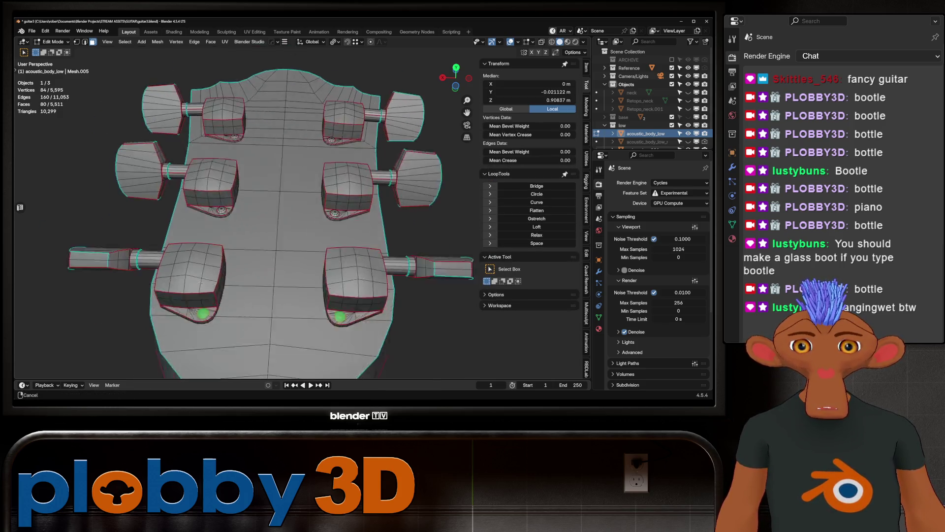
pyautogui.click(380, 269)
pyautogui.hotkey('ctrl', 'l')
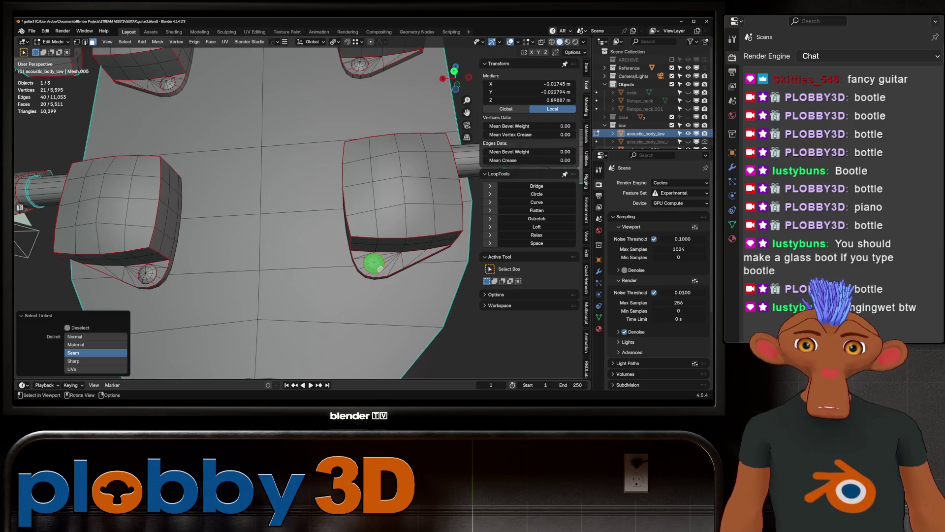
pyautogui.click(72, 353)
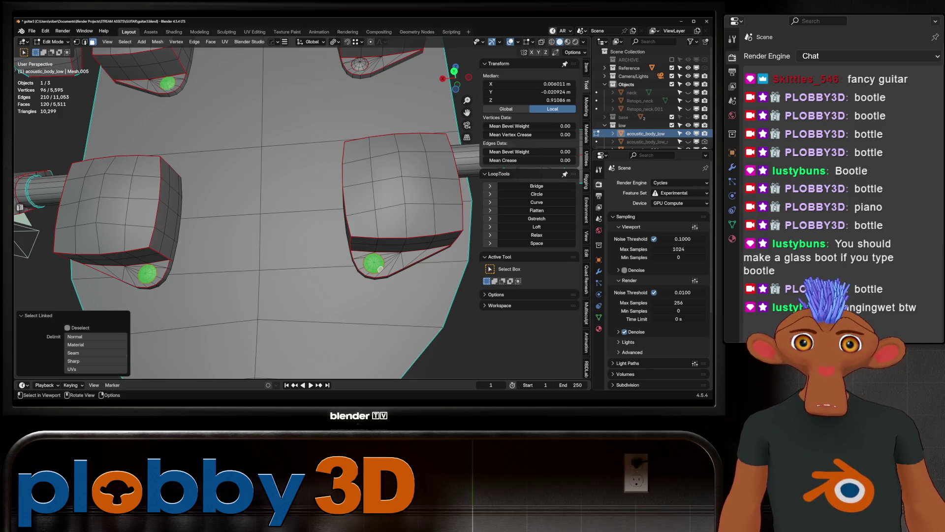
pyautogui.moveTo(380, 269); pyautogui.dragTo(345, 231, button='middle')
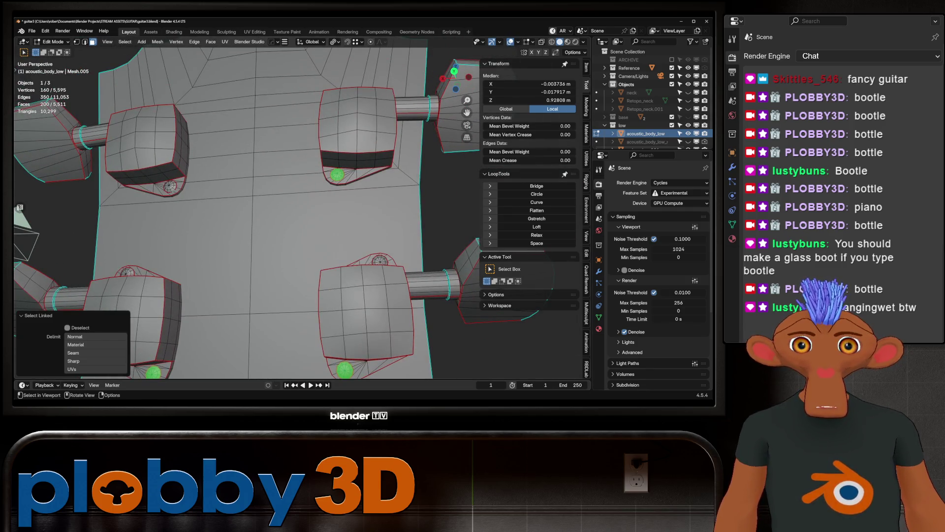
pyautogui.press('x')
pyautogui.click(276, 184)
# - Select the lower-left, lower-right and middle-left tuner rings, then inspect the headstock in Object Mode
pyautogui.moveTo(276, 185); pyautogui.dragTo(275, 148, button='middle')
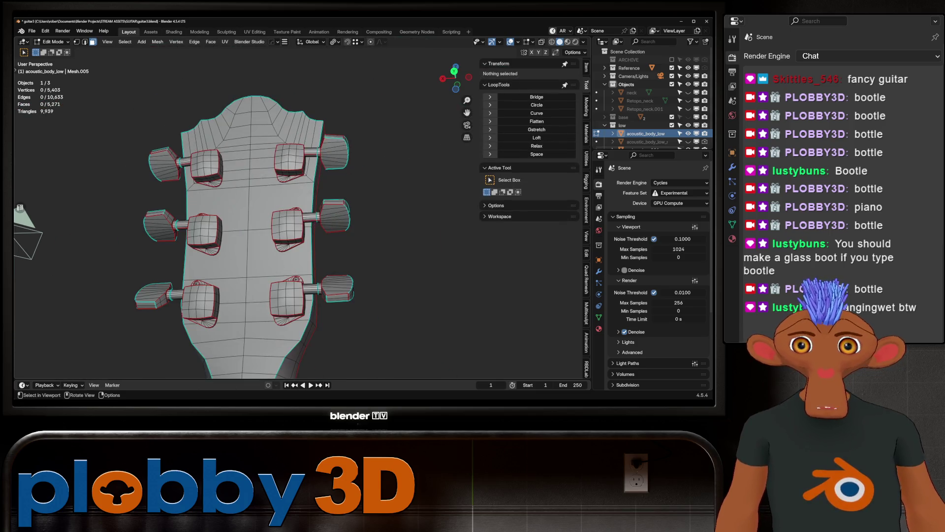
pyautogui.scroll(3, 273, 206)
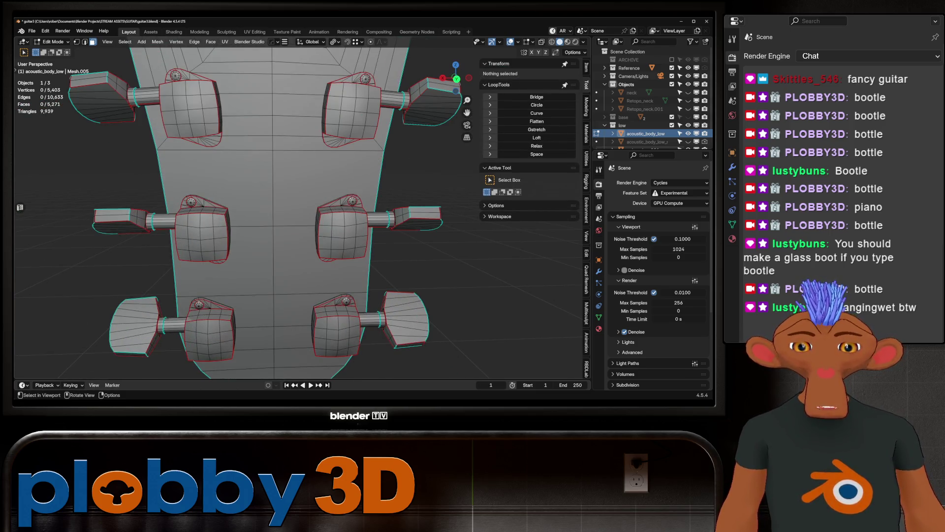
pyautogui.press('l')
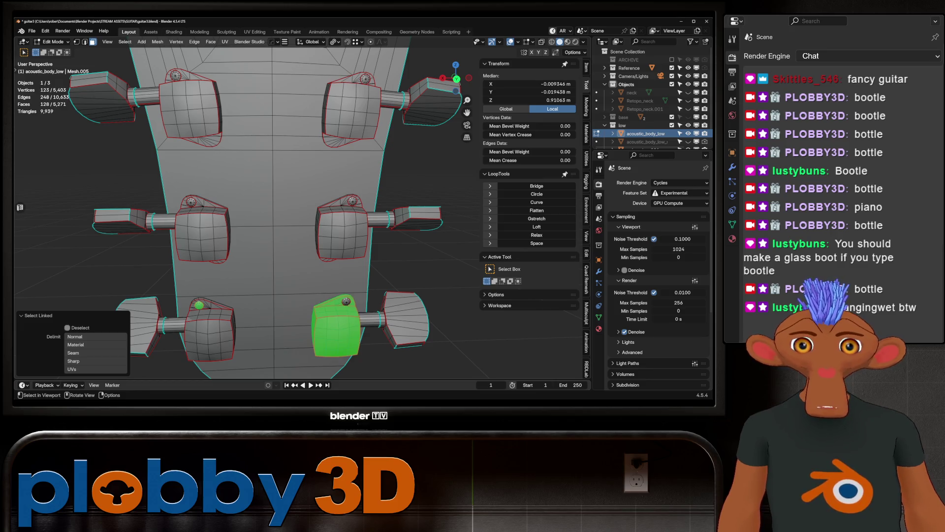
pyautogui.press('l')
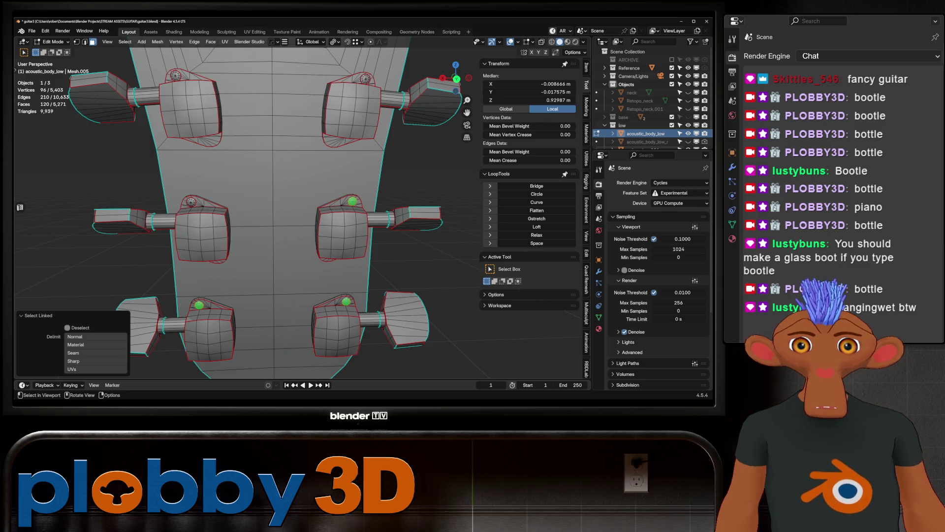
pyautogui.press('l')
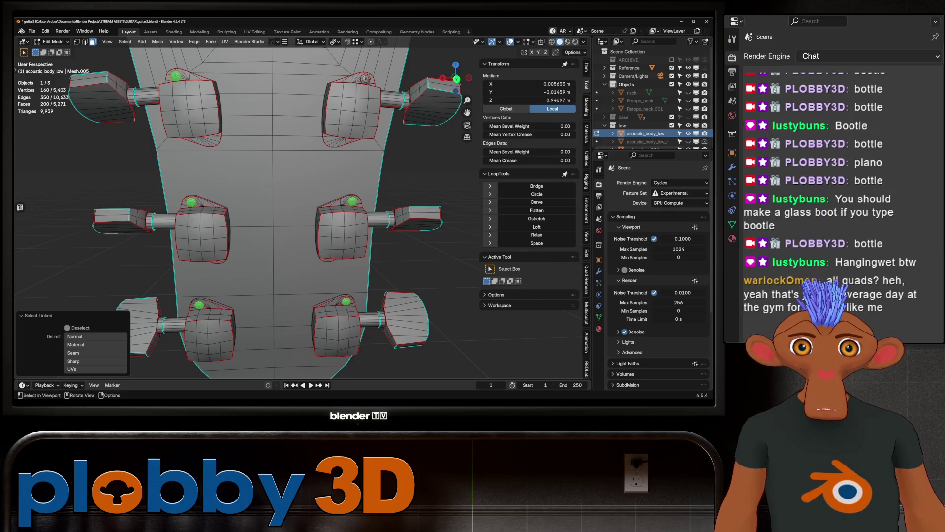
pyautogui.press('Tab')
pyautogui.moveTo(276, 206); pyautogui.dragTo(423, 214, button='middle')
pyautogui.moveTo(246, 207); pyautogui.dragTo(320, 197, button='middle')
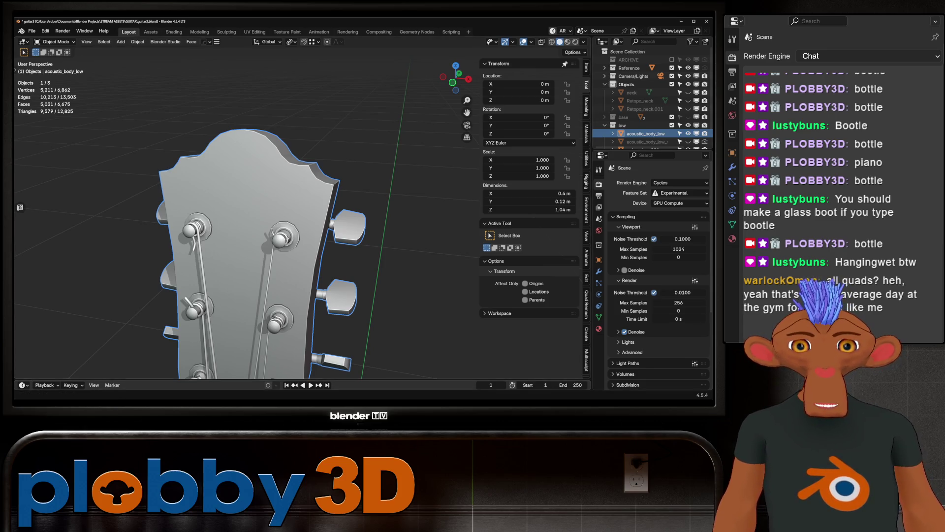
pyautogui.moveTo(276, 206)
pyautogui.mouseDown(button='middle')
pyautogui.moveTo(345, 212)
pyautogui.moveTo(197, 209)
pyautogui.mouseUp(button='middle')
pyautogui.press('Tab')
pyautogui.press('Tab')
# - In Edit Mode, select the connected guitar body shell with L after cancelling a stray loop cut
pyautogui.scroll(-5, 375, 221)
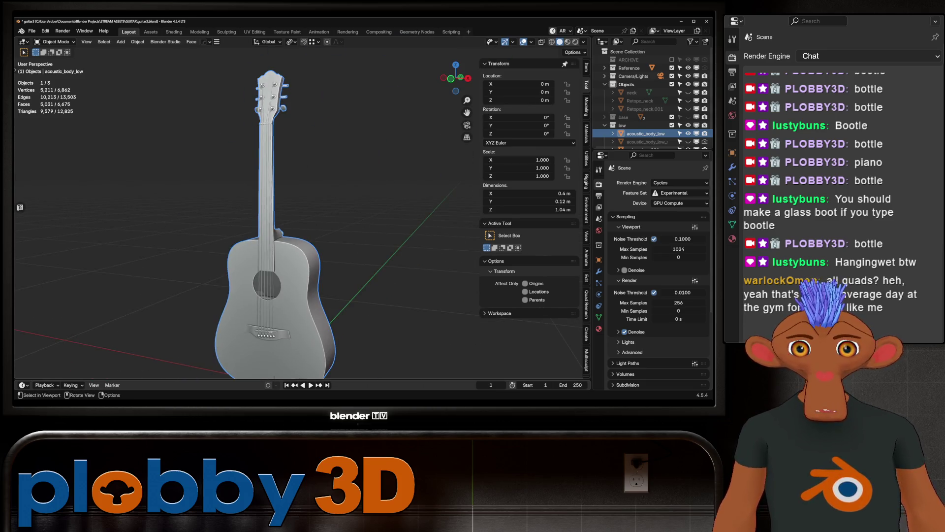
pyautogui.scroll(8, 296, 211)
pyautogui.press('Tab')
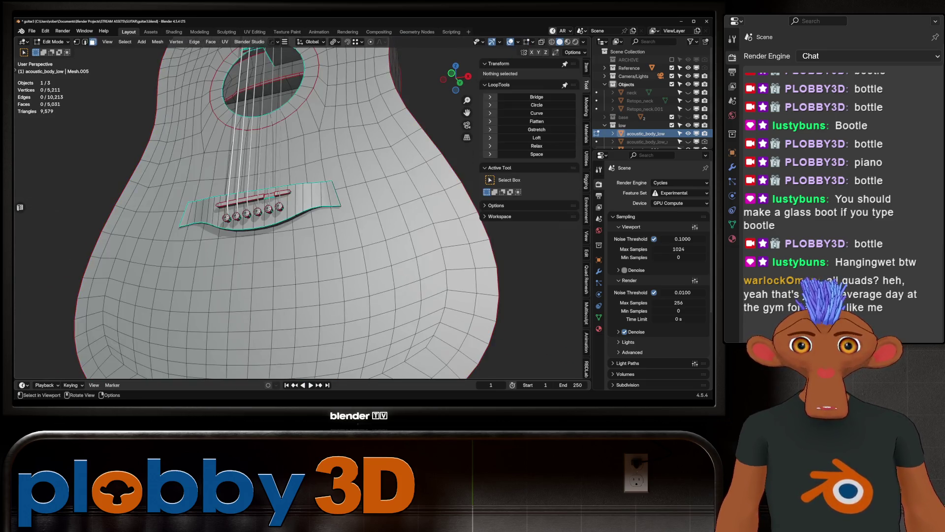
pyautogui.scroll(-5, 249, 224)
pyautogui.scroll(4, 265, 219)
pyautogui.hotkey('ctrl', 'r')
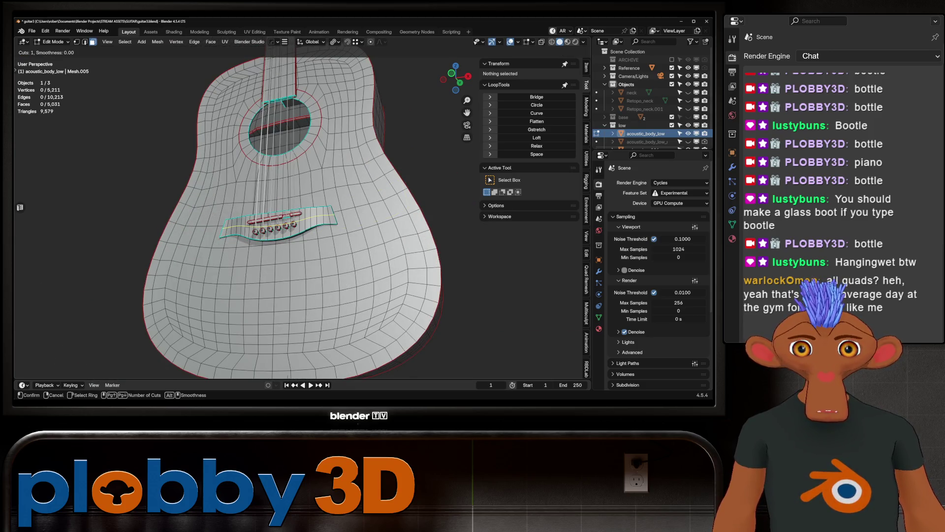
pyautogui.press('Escape')
pyautogui.scroll(-4, 276, 222)
pyautogui.press('l')
pyautogui.moveTo(256, 296)
pyautogui.mouseDown(button='middle')
pyautogui.moveTo(276, 350)
pyautogui.moveTo(314, 375)
pyautogui.moveTo(296, 345)
pyautogui.moveTo(305, 295)
pyautogui.mouseUp(button='middle')
pyautogui.scroll(3, 267, 361)
pyautogui.scroll(2, 276, 350)
# - Add the remaining body parts and inner surface to the selection, then select acoustic_body_low in Object Mode
pyautogui.press('l')
pyautogui.scroll(3, 305, 247)
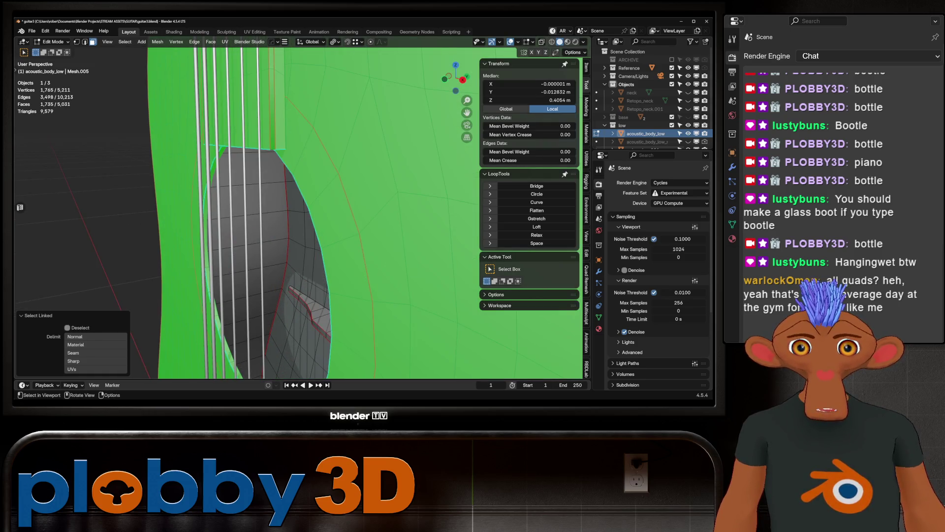
pyautogui.scroll(-5, 305, 246)
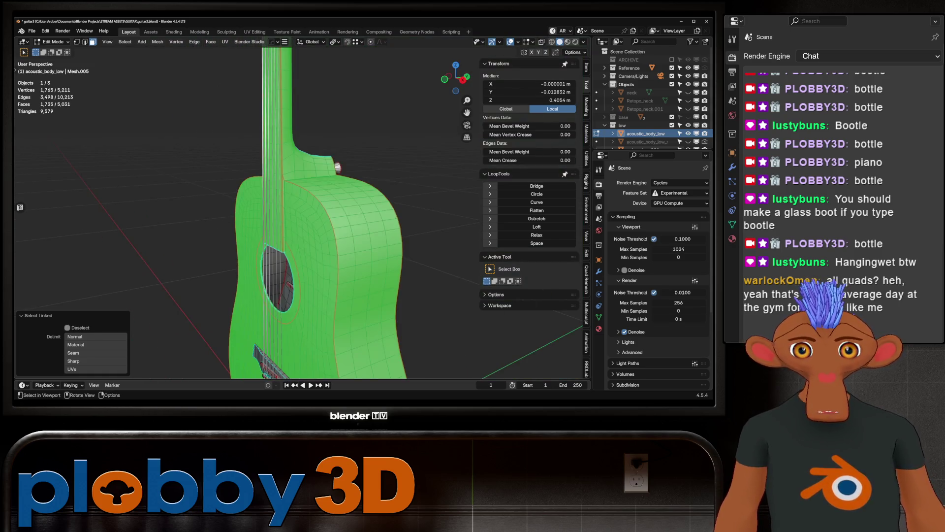
pyautogui.scroll(5, 305, 246)
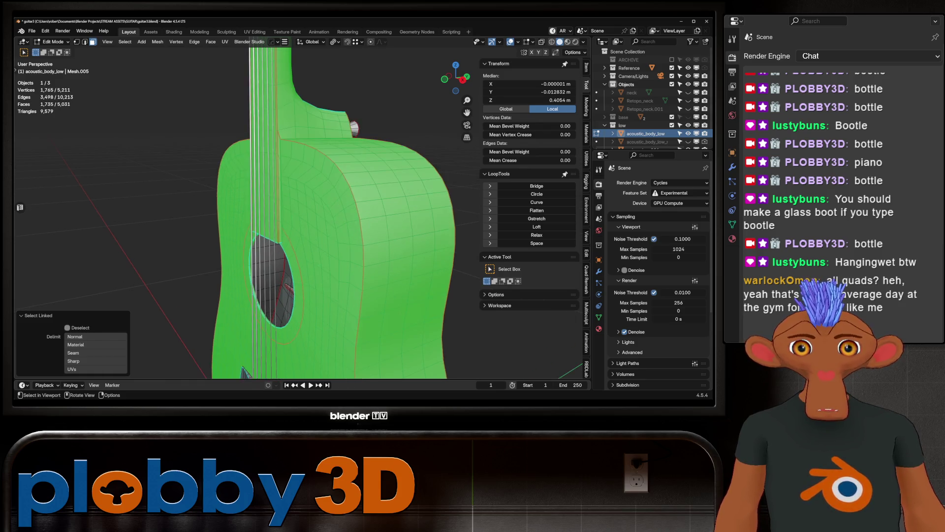
pyautogui.moveTo(305, 247)
pyautogui.mouseDown(button='middle')
pyautogui.moveTo(276, 206)
pyautogui.moveTo(295, 221)
pyautogui.moveTo(253, 196)
pyautogui.moveTo(266, 190)
pyautogui.mouseUp(button='middle')
pyautogui.scroll(-5, 295, 207)
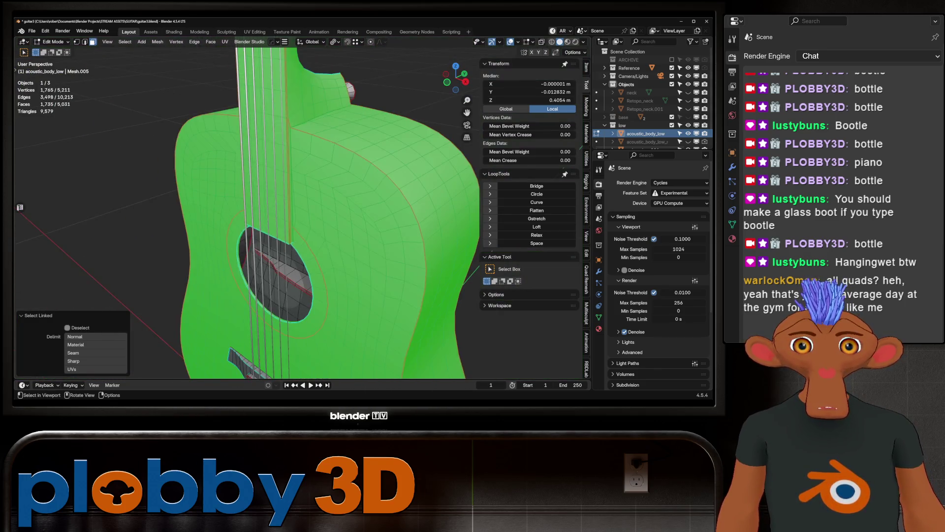
pyautogui.scroll(10, 295, 207)
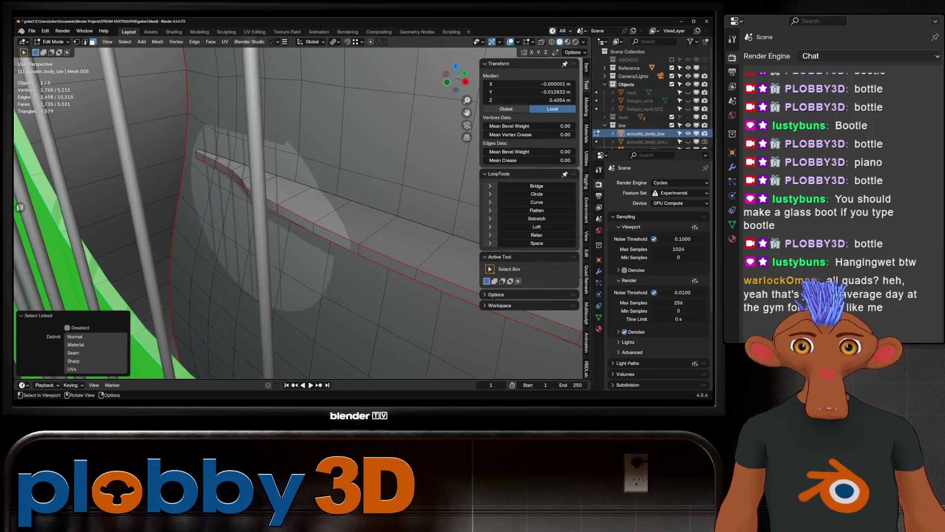
pyautogui.scroll(-8, 295, 207)
pyautogui.moveTo(296, 207)
pyautogui.mouseDown(button='middle')
pyautogui.moveTo(305, 197)
pyautogui.moveTo(288, 207)
pyautogui.moveTo(227, 204)
pyautogui.moveTo(288, 207)
pyautogui.mouseUp(button='middle')
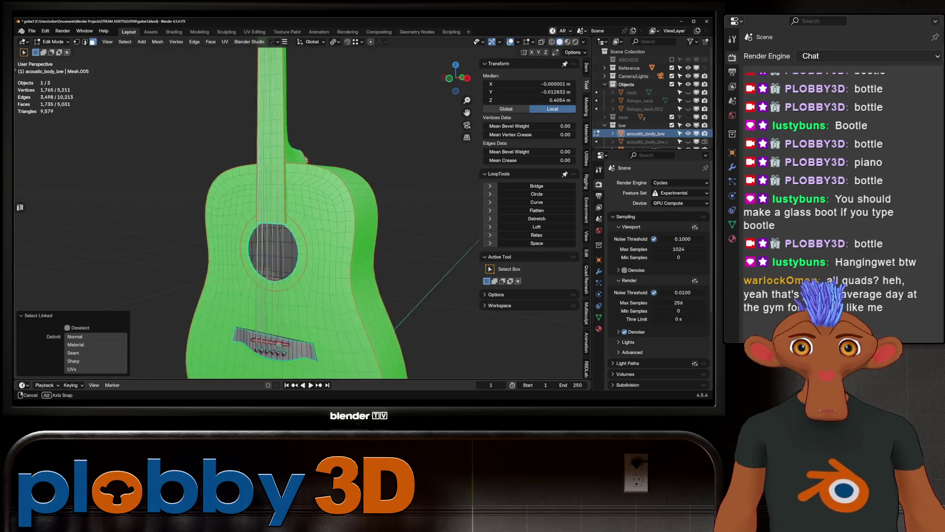
pyautogui.scroll(5, 296, 207)
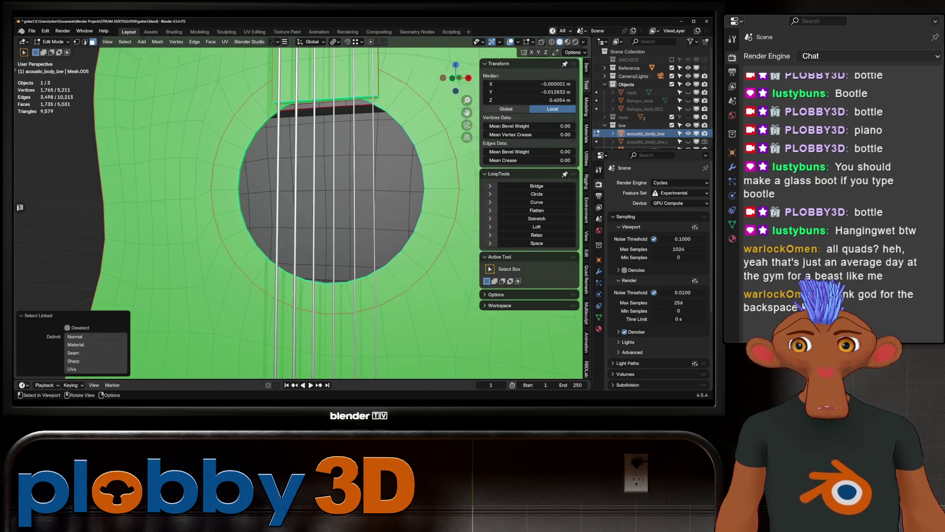
pyautogui.moveTo(295, 207); pyautogui.dragTo(257, 177, button='middle')
pyautogui.scroll(5, 296, 207)
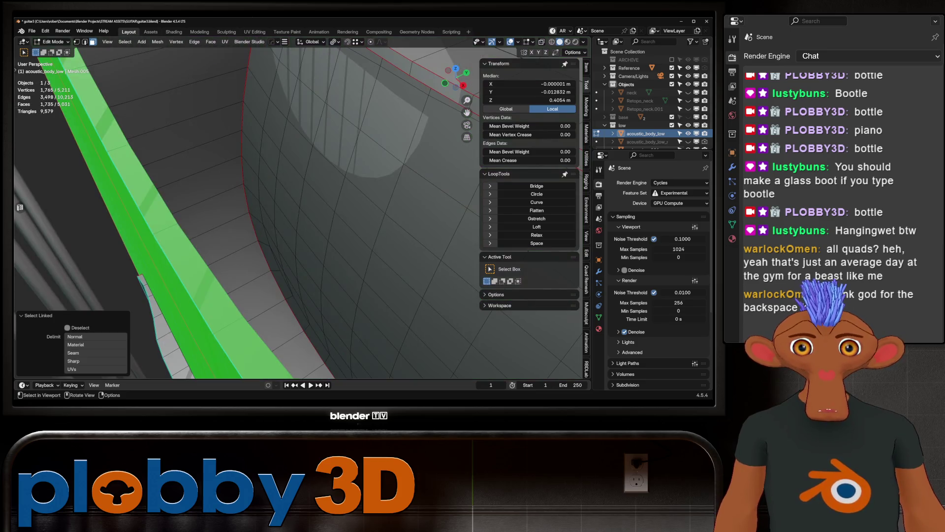
pyautogui.press('l')
pyautogui.scroll(-5, 295, 206)
pyautogui.moveTo(295, 207)
pyautogui.mouseDown(button='middle')
pyautogui.moveTo(256, 182)
pyautogui.moveTo(316, 207)
pyautogui.moveTo(286, 197)
pyautogui.moveTo(305, 207)
pyautogui.mouseUp(button='middle')
pyautogui.press('Tab')
pyautogui.click(305, 207)
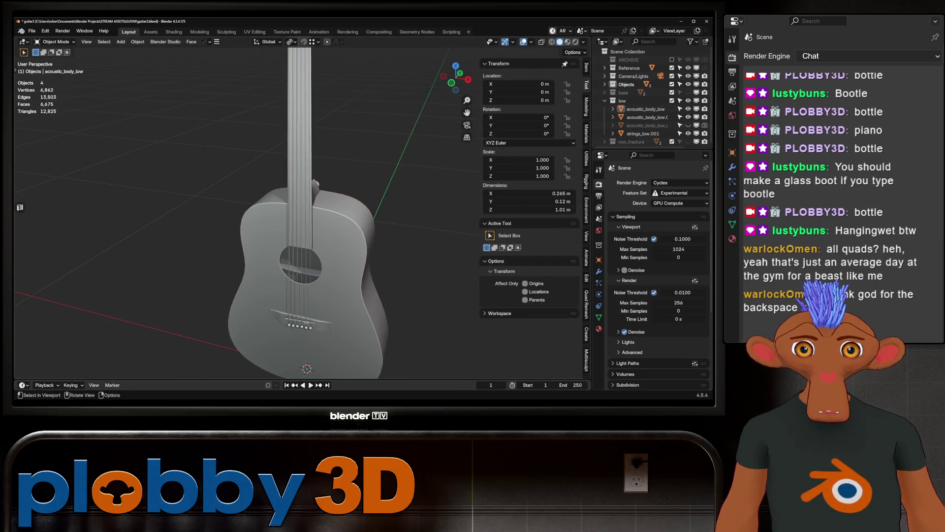
# - Add two loop cuts across the guitar bridge
pyautogui.scroll(5, 306, 207)
pyautogui.scroll(-5, 305, 207)
pyautogui.moveTo(393, 367)
pyautogui.mouseDown(button='middle')
pyautogui.moveTo(360, 367)
pyautogui.moveTo(409, 364)
pyautogui.mouseUp(button='middle')
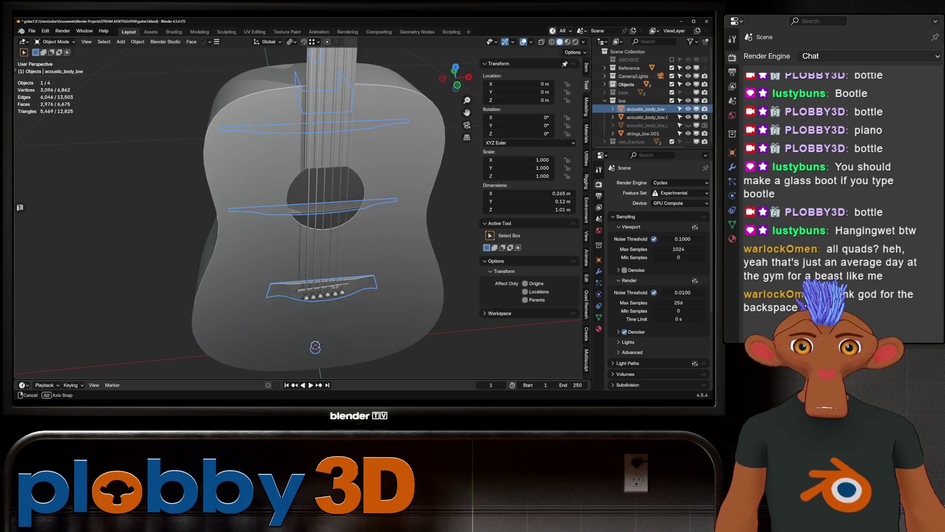
pyautogui.press('Tab')
pyautogui.scroll(5, 310, 286)
pyautogui.hotkey('ctrl', 'r')
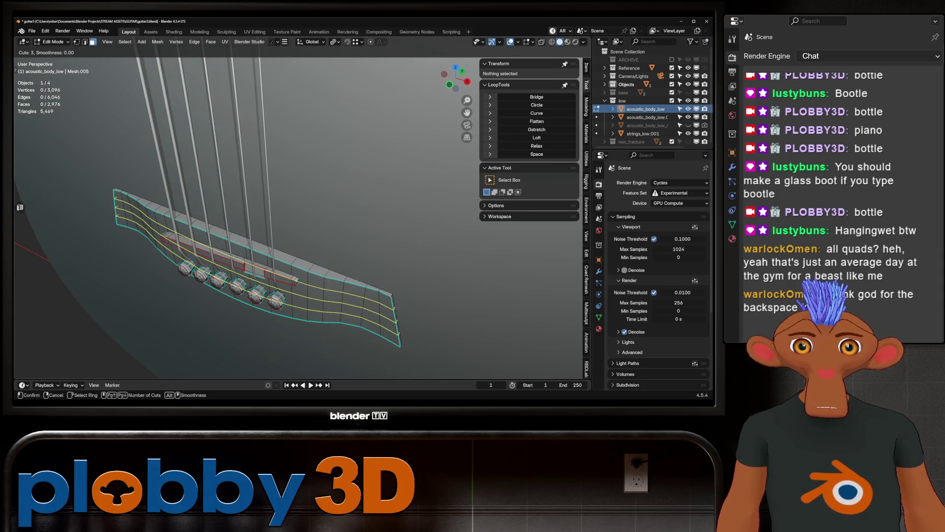
pyautogui.scroll(-1, 147, 221)
pyautogui.click(148, 221)
pyautogui.moveTo(148, 222)
pyautogui.mouseDown(button='middle')
pyautogui.moveTo(207, 221)
pyautogui.moveTo(275, 197)
pyautogui.moveTo(247, 212)
pyautogui.mouseUp(button='middle')
pyautogui.press('Tab')
# - Select the linked soundhole trim and bridge and separate them into their own object
pyautogui.scroll(3, 295, 212)
pyautogui.scroll(-4, 296, 211)
pyautogui.press('Tab')
pyautogui.click(298, 266)
pyautogui.hotkey('ctrl', 'l')
pyautogui.moveTo(285, 271)
pyautogui.mouseDown(button='middle')
pyautogui.moveTo(289, 256)
pyautogui.moveTo(291, 266)
pyautogui.mouseUp(button='middle')
pyautogui.press('l')
pyautogui.moveTo(295, 222); pyautogui.dragTo(256, 211, button='middle')
pyautogui.press('l')
pyautogui.press('p')
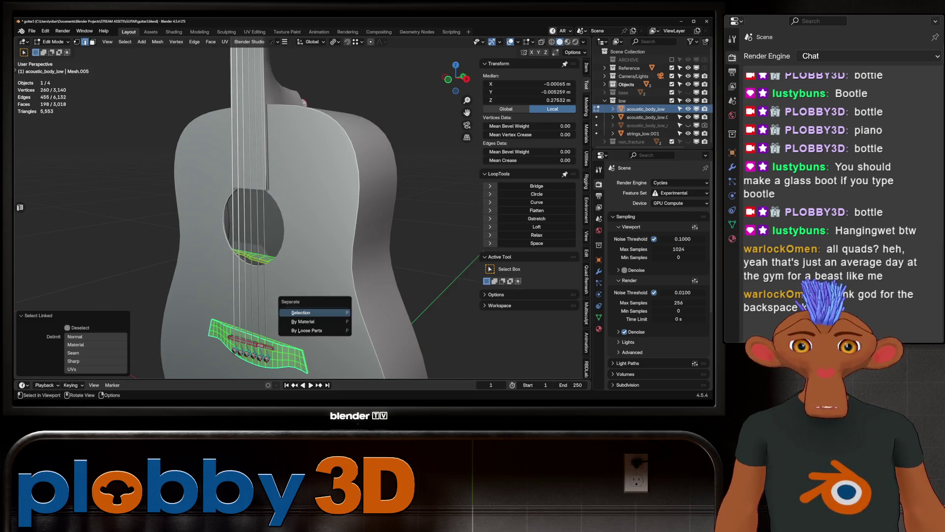
pyautogui.click(316, 310)
pyautogui.press('Tab')
pyautogui.keyDown('shift'); pyautogui.click(302, 104); pyautogui.keyUp('shift')
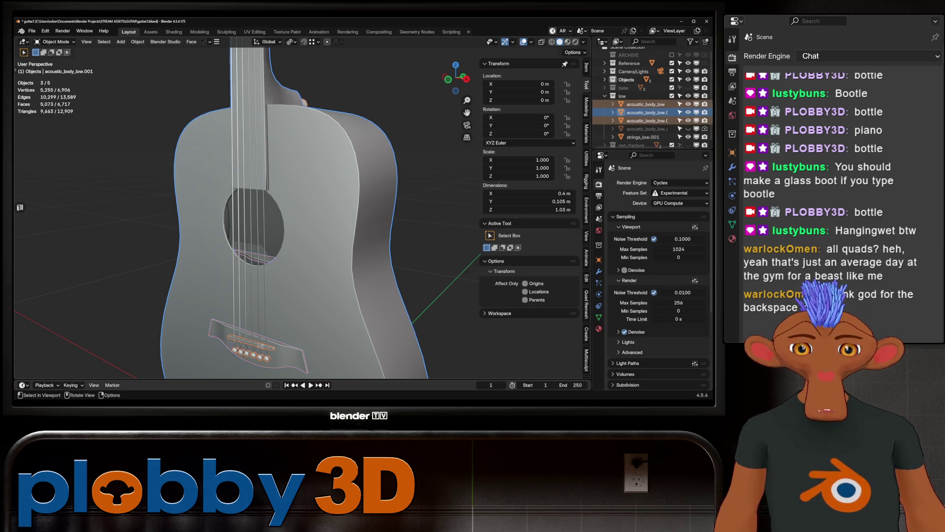
# - Join the bridge-and-braces object into the guitar body with Ctrl+J, then separate it again
pyautogui.click(647, 120)
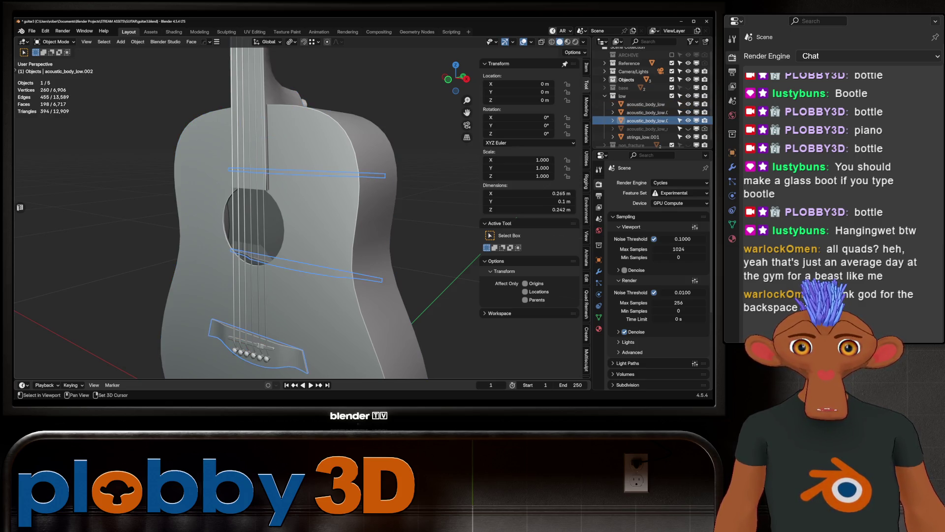
pyautogui.keyDown('ctrl'); pyautogui.click(647, 113); pyautogui.keyUp('ctrl')
pyautogui.hotkey('ctrl', 'j')
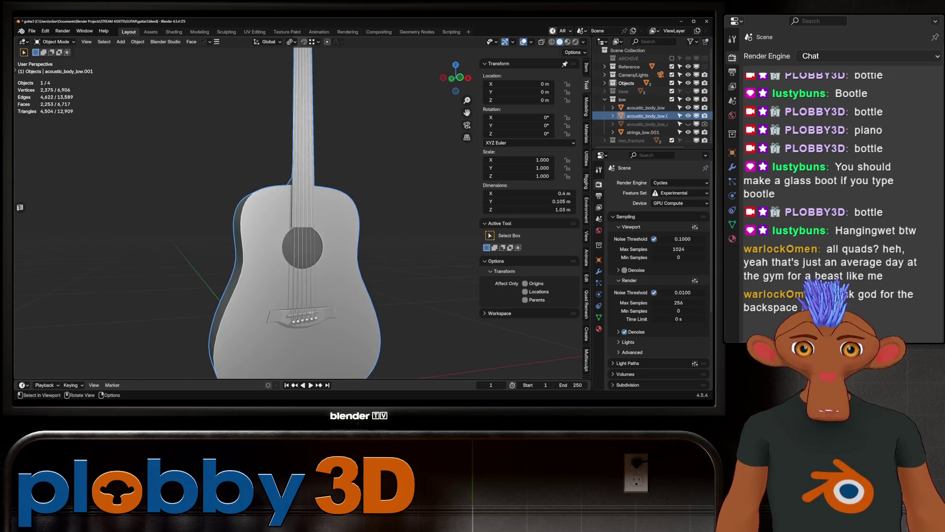
pyautogui.moveTo(295, 212)
pyautogui.mouseDown(button='middle')
pyautogui.moveTo(256, 212)
pyautogui.moveTo(325, 217)
pyautogui.moveTo(306, 226)
pyautogui.moveTo(315, 212)
pyautogui.mouseUp(button='middle')
pyautogui.scroll(4, 296, 212)
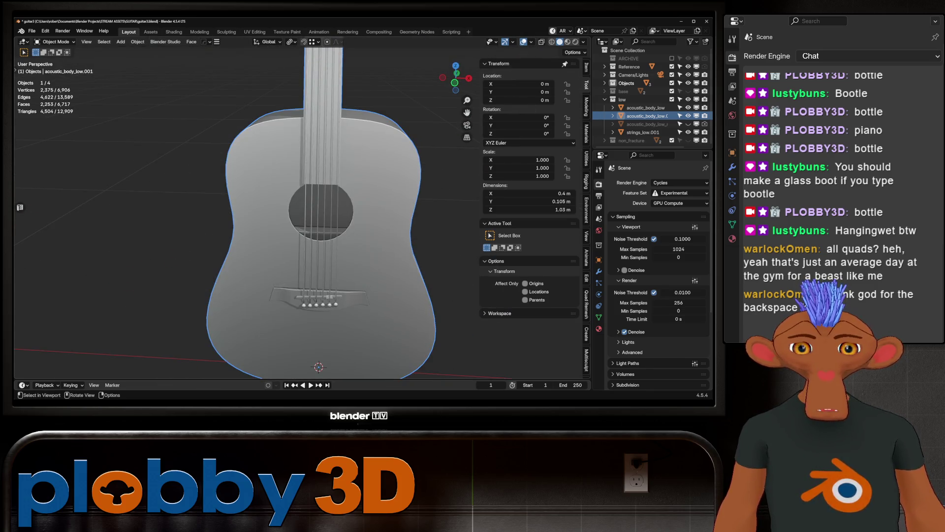
pyautogui.press('Tab')
pyautogui.press('p')
pyautogui.press('Tab')
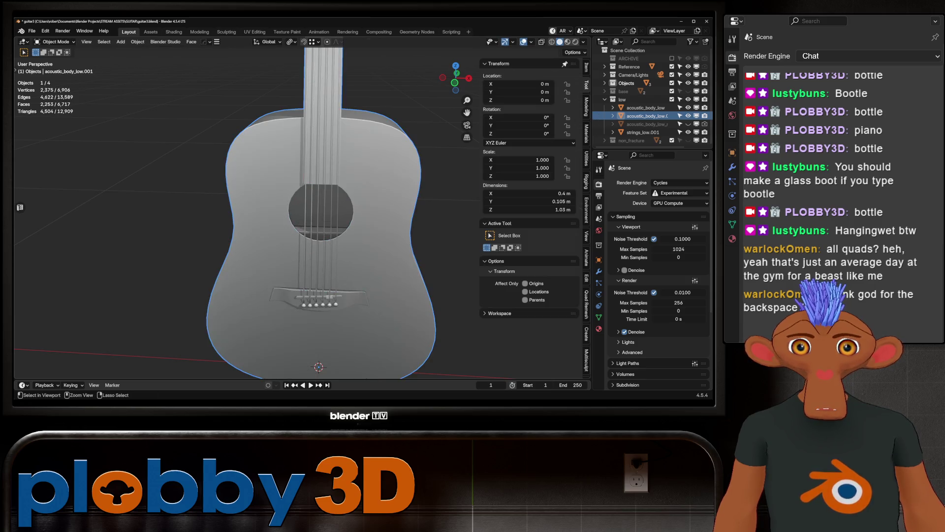
pyautogui.click(320, 296)
# - Select acoustic_body_low and frame it in the viewport
pyautogui.click(374, 256)
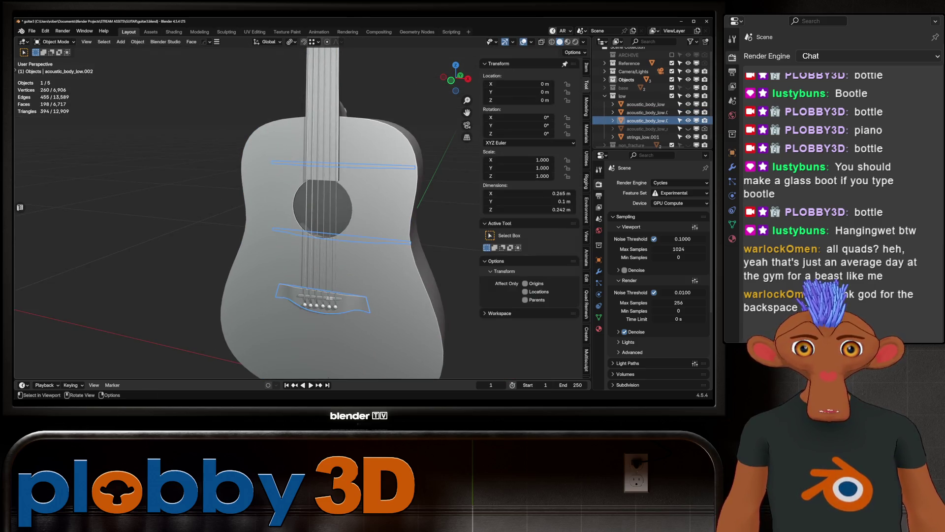
pyautogui.press('KP_Decimal')
pyautogui.scroll(5, 320, 273)
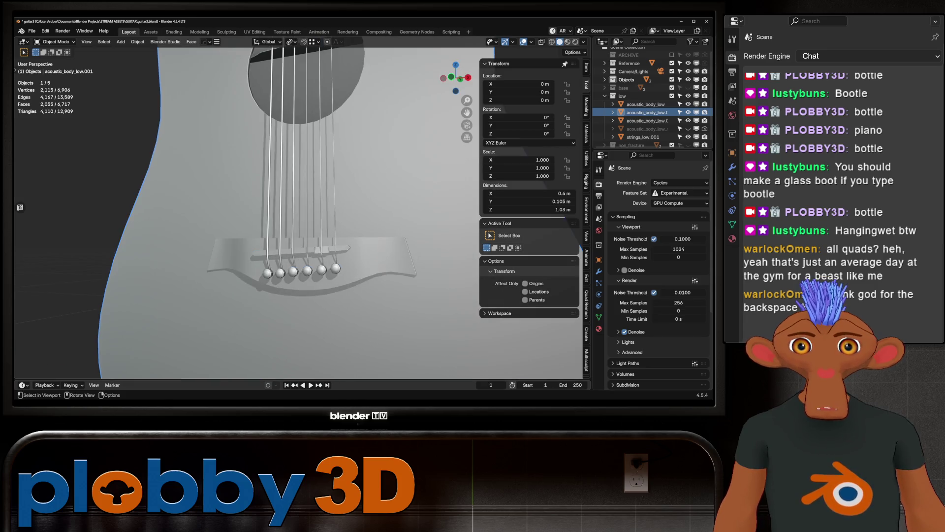
pyautogui.click(645, 104)
pyautogui.press('KP_Decimal')
pyautogui.moveTo(295, 222)
pyautogui.mouseDown(button='middle')
pyautogui.moveTo(344, 221)
pyautogui.moveTo(321, 222)
pyautogui.mouseUp(button='middle')
pyautogui.scroll(10, 296, 221)
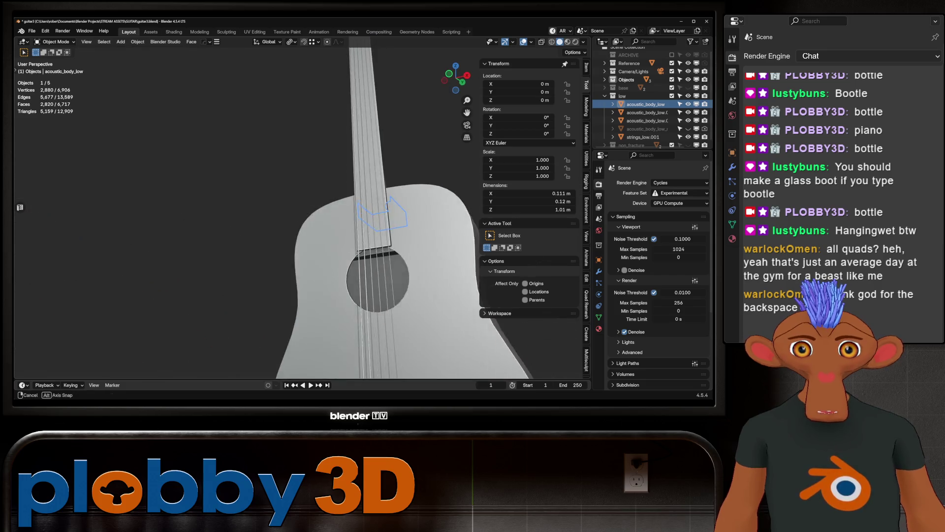
# - Delete the stray linked piece from acoustic_body_low, then select its entire remaining mesh
pyautogui.press('Tab')
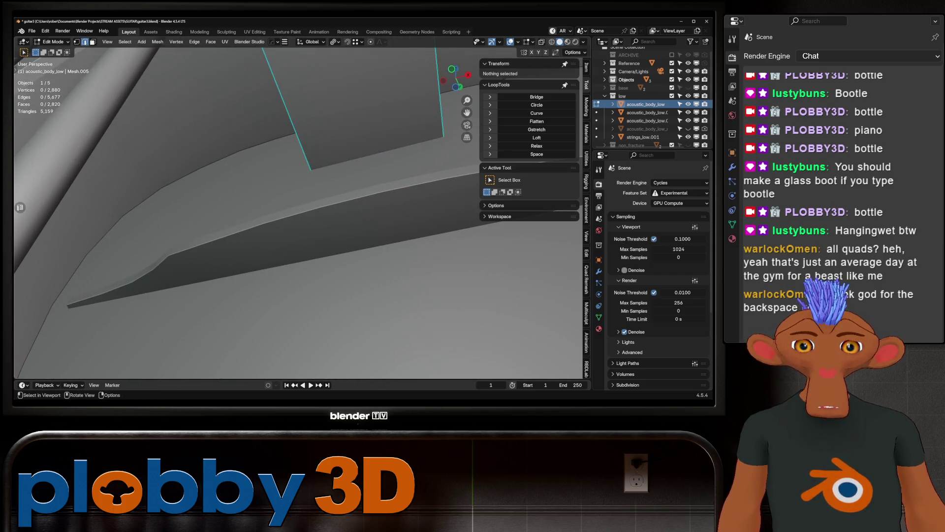
pyautogui.hotkey('ctrl', 'l')
pyautogui.scroll(-5, 296, 212)
pyautogui.press('Escape')
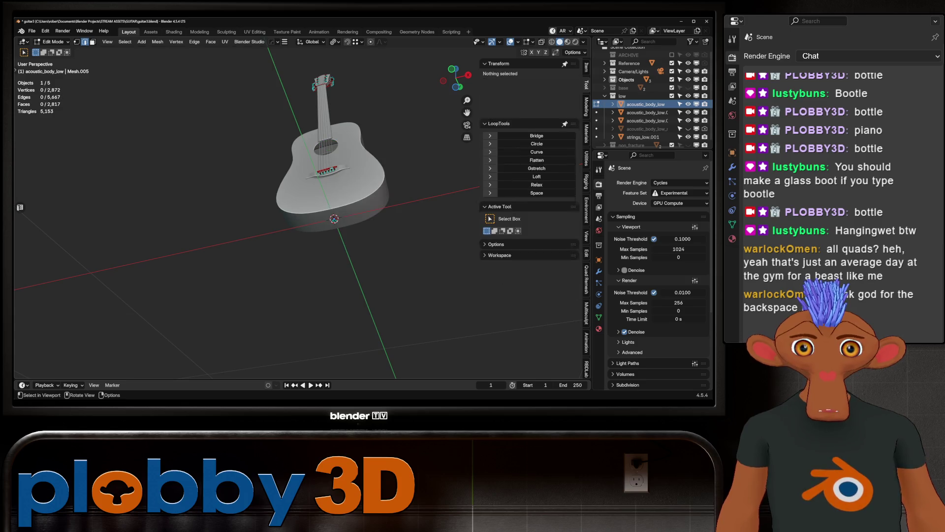
pyautogui.press('Tab')
pyautogui.moveTo(349, 258)
pyautogui.mouseDown(button='middle')
pyautogui.moveTo(325, 217)
pyautogui.moveTo(276, 207)
pyautogui.moveTo(325, 202)
pyautogui.moveTo(306, 205)
pyautogui.moveTo(315, 201)
pyautogui.mouseUp(button='middle')
pyautogui.press('Tab')
pyautogui.press('a')
pyautogui.scroll(-5, 246, 212)
pyautogui.scroll(-4, 296, 212)
pyautogui.scroll(5, 305, 207)
pyautogui.scroll(-3, 305, 206)
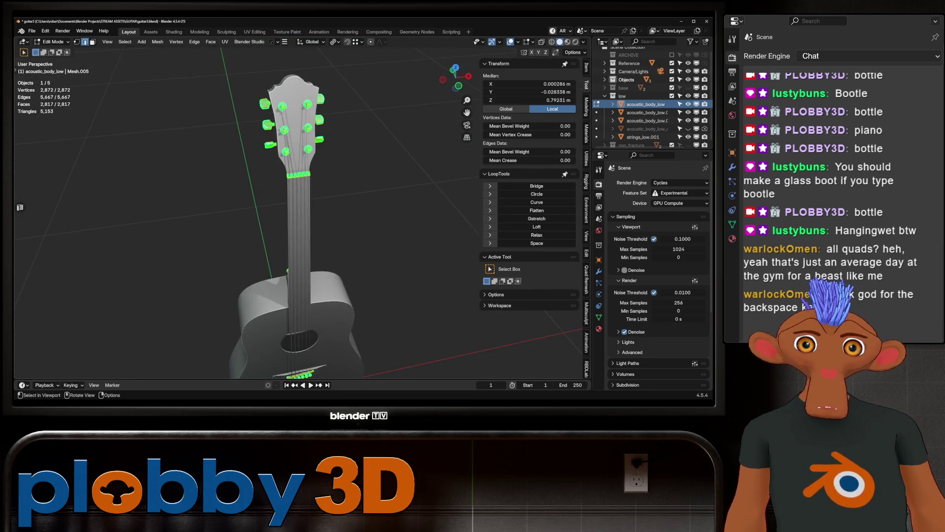
# - Separate the selected hardware into a new object and break it into loose parts
pyautogui.scroll(6, 315, 202)
pyautogui.scroll(-8, 320, 187)
pyautogui.press('x')
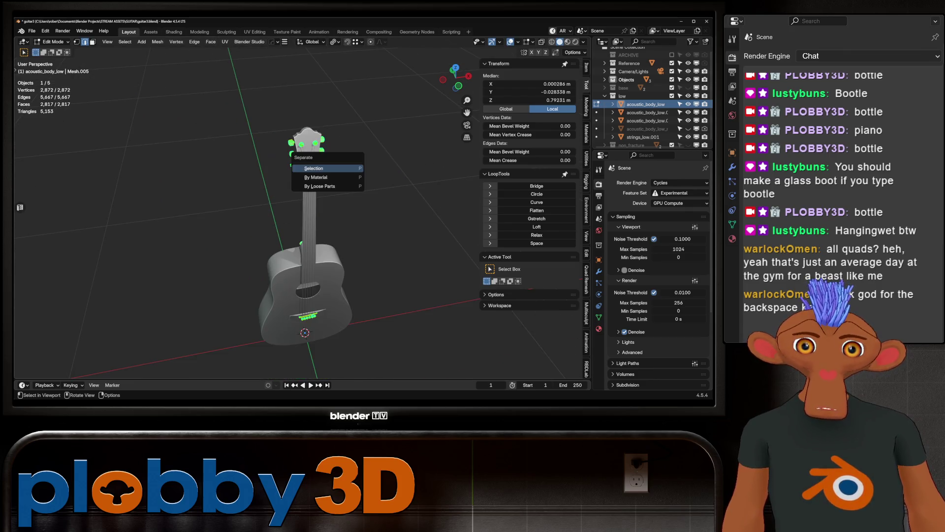
pyautogui.click(320, 173)
pyautogui.press('Tab')
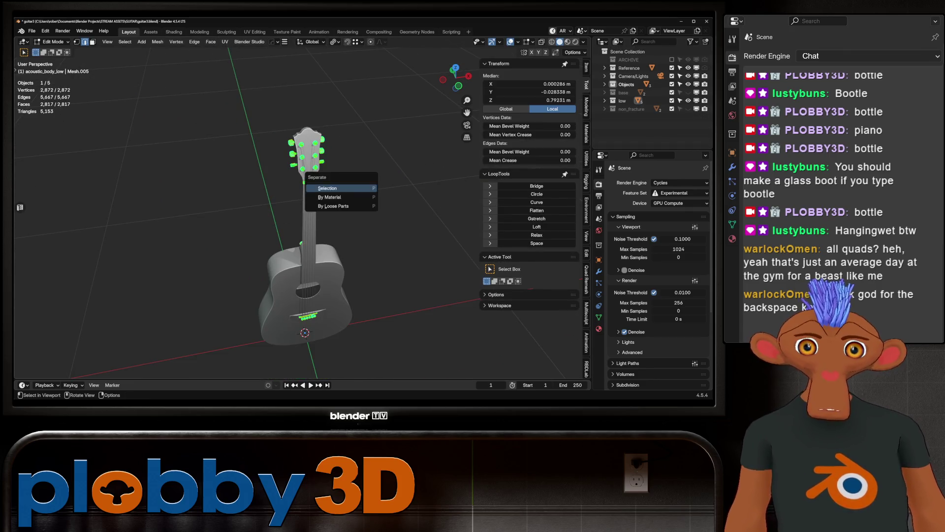
pyautogui.click(340, 206)
# - After undoing a merge-at-center attempt, move the pieces into a new collection named metal_shatter
pyautogui.press('m')
pyautogui.click(391, 222)
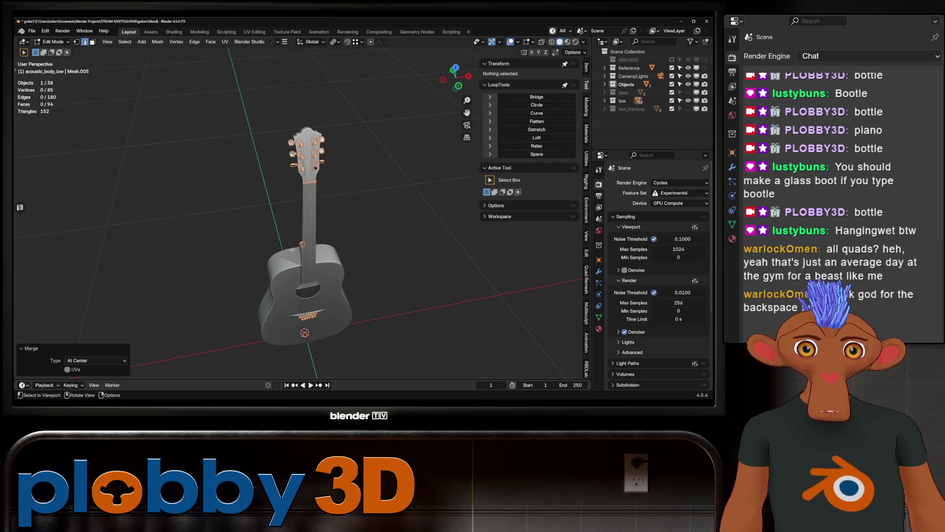
pyautogui.hotkey('ctrl', 'z')
pyautogui.press('m')
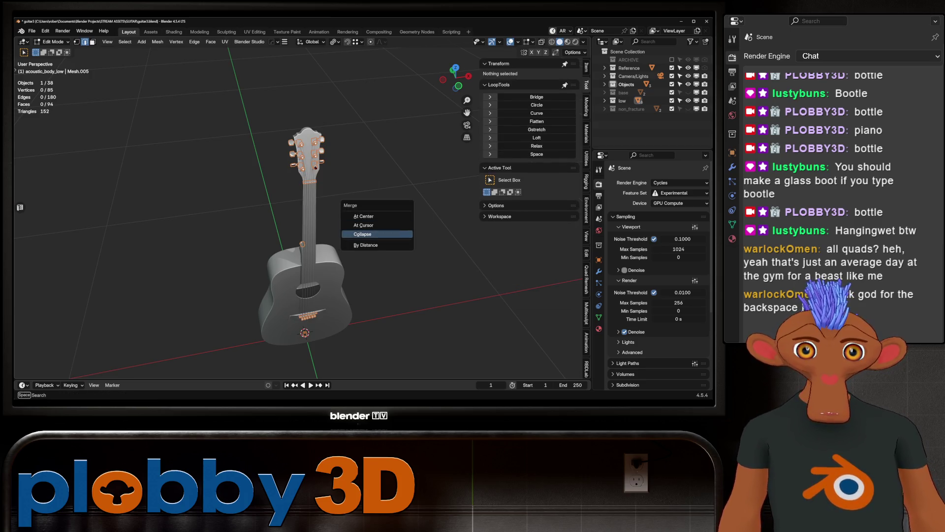
pyautogui.press('Escape')
pyautogui.press('Tab')
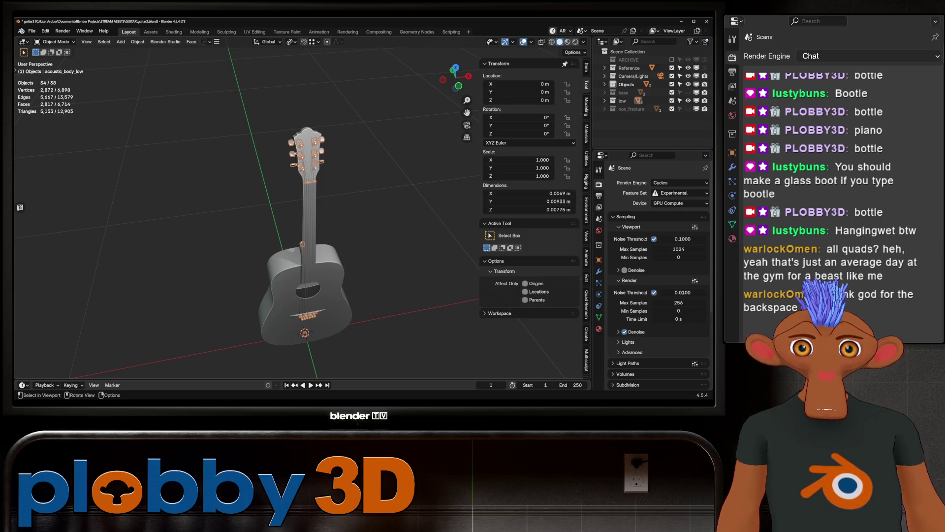
pyautogui.press('m')
pyautogui.click(345, 187)
pyautogui.write('metal_shatte')
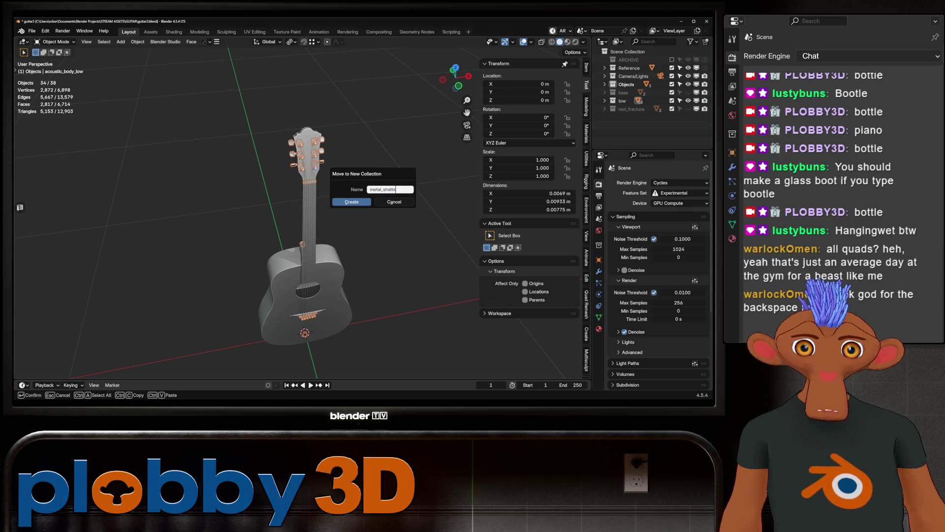
pyautogui.write('r')
pyautogui.press('Return')
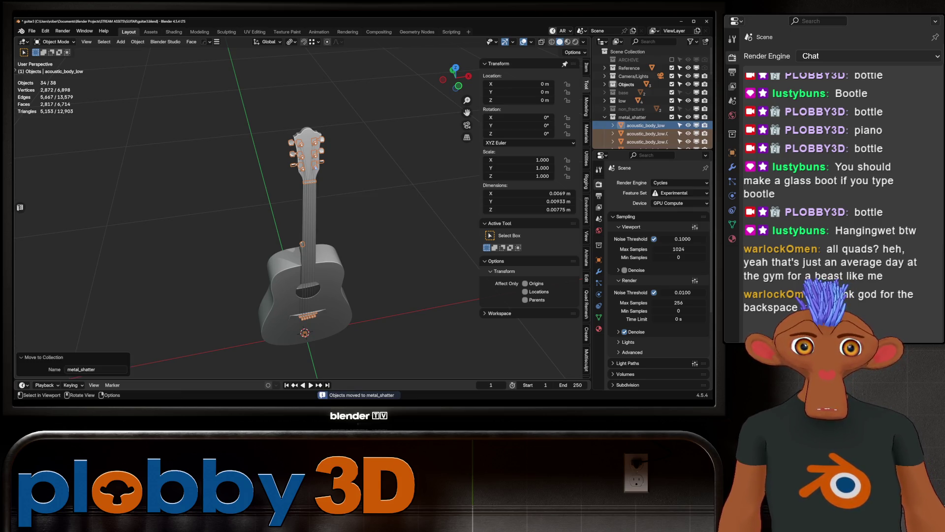
pyautogui.scroll(-2, 652, 99)
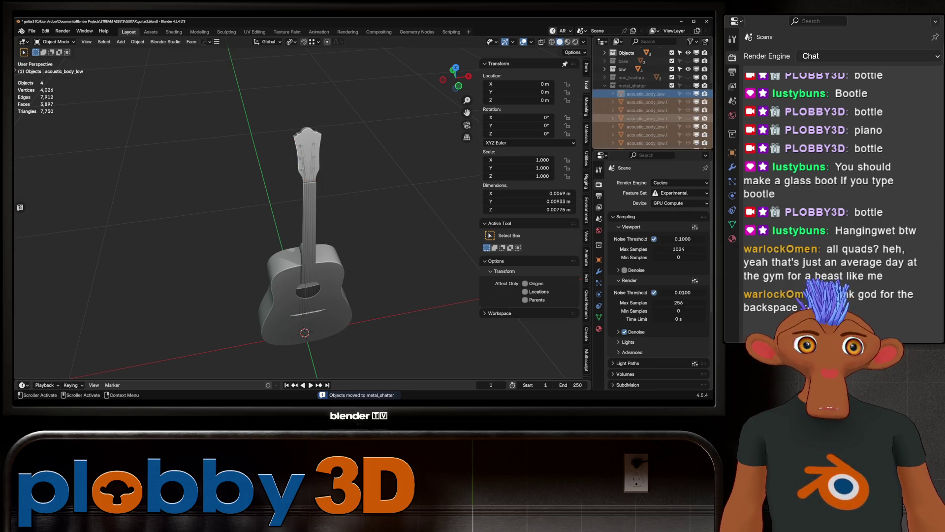
# - Reveal the hidden metal hardware with Alt+H, then hide it again
pyautogui.hotkey('alt', 'h')
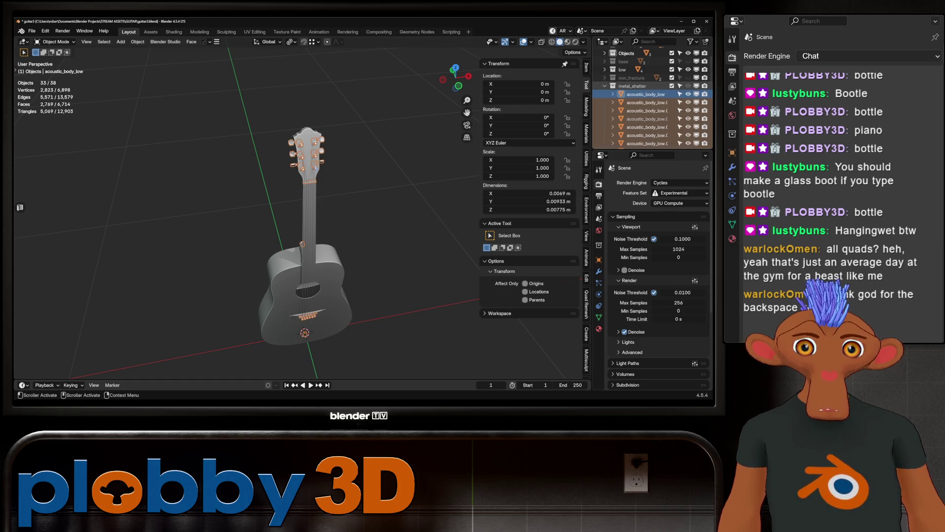
pyautogui.press('h')
pyautogui.scroll(2, 295, 211)
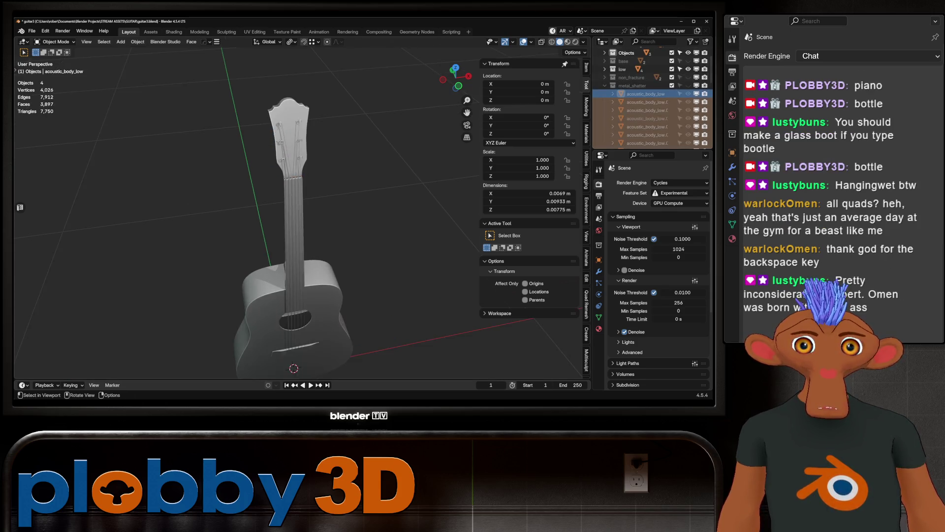
pyautogui.scroll(5, 296, 221)
pyautogui.moveTo(127, 310)
pyautogui.mouseDown(button='middle')
pyautogui.moveTo(129, 246)
pyautogui.moveTo(177, 192)
pyautogui.mouseUp(button='middle')
pyautogui.scroll(-5, 295, 212)
pyautogui.moveTo(295, 212)
pyautogui.mouseDown(button='middle')
pyautogui.moveTo(325, 207)
pyautogui.moveTo(315, 212)
pyautogui.mouseUp(button='middle')
pyautogui.scroll(4, 295, 222)
# - Select the bridge-and-braces and body objects, toggling the second body object's visibility in the Outliner
pyautogui.click(256, 296)
pyautogui.moveTo(256, 296); pyautogui.dragTo(330, 273, button='middle')
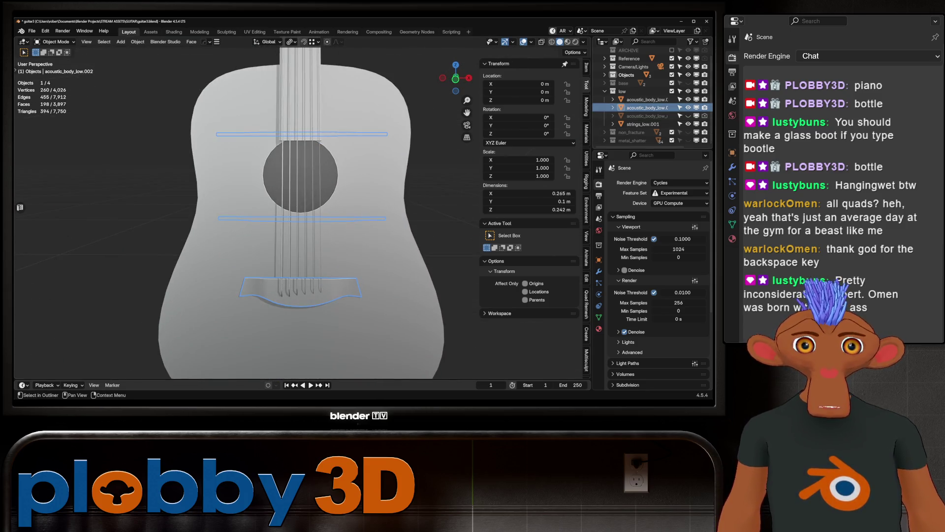
pyautogui.click(648, 99)
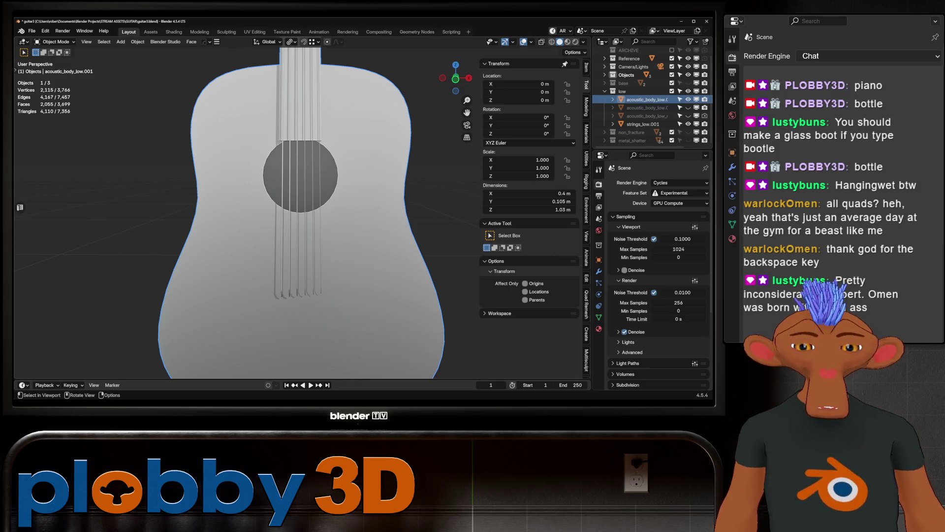
pyautogui.press('Home')
pyautogui.press('Tab')
pyautogui.press('Tab')
pyautogui.scroll(3, 286, 222)
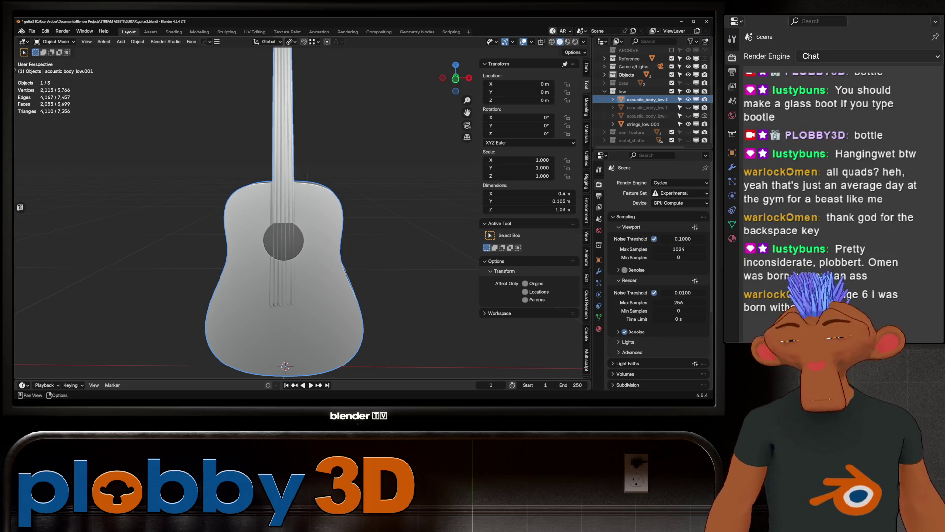
pyautogui.click(688, 107)
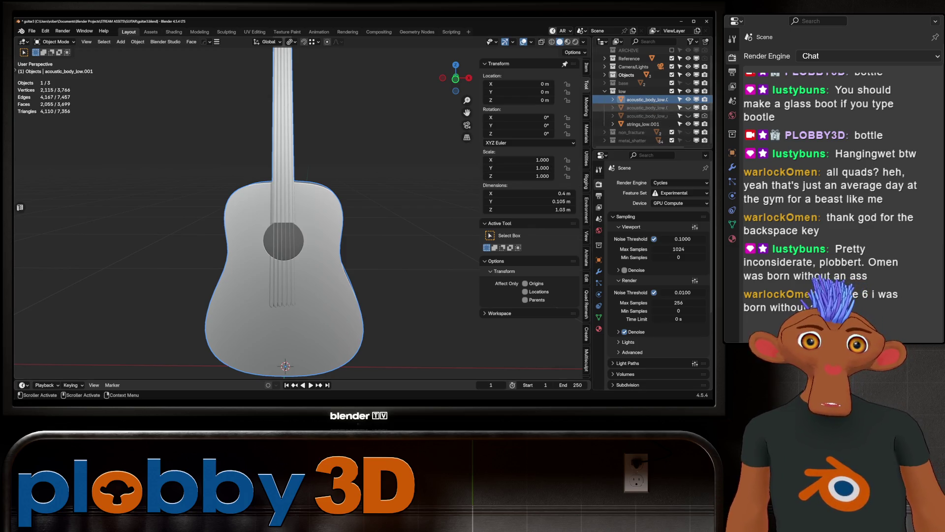
# - Unhide the third body piece and join all three guitar body pieces into one object
pyautogui.click(688, 116)
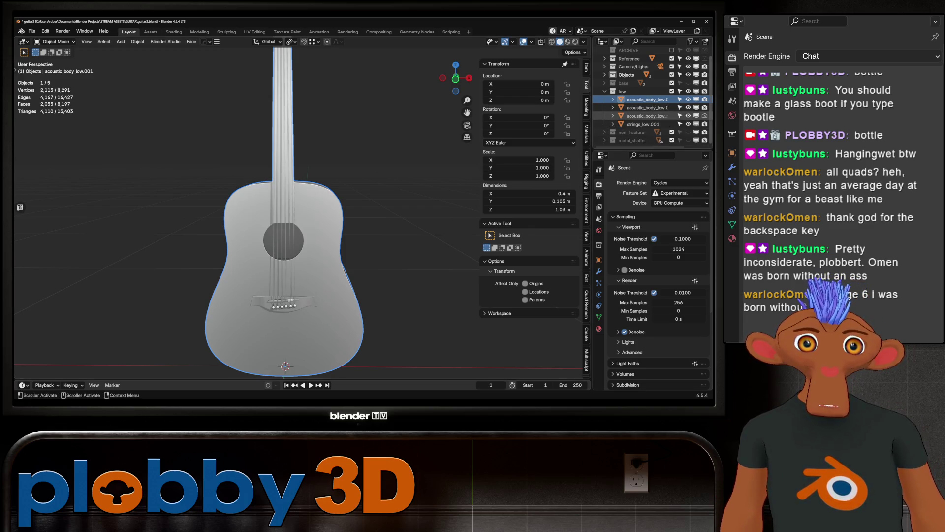
pyautogui.click(646, 116)
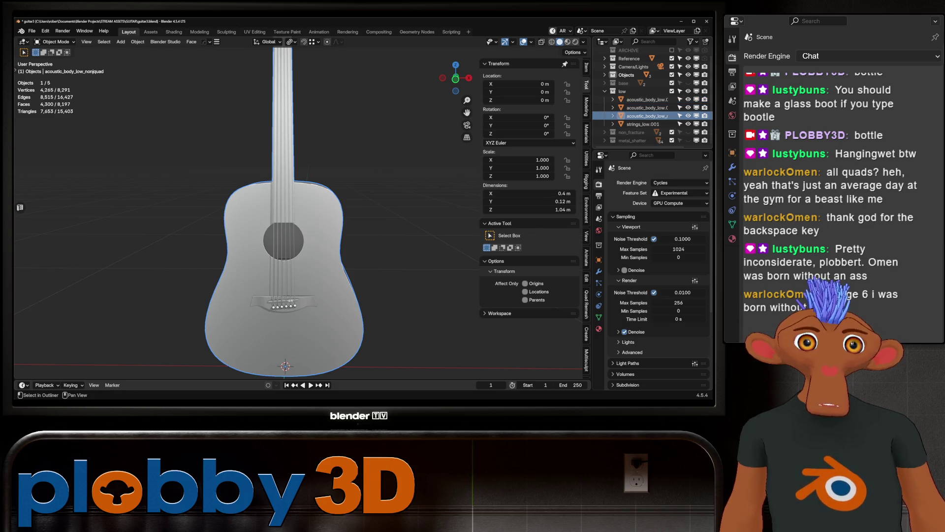
pyautogui.keyDown('shift'); pyautogui.click(645, 99); pyautogui.keyUp('shift')
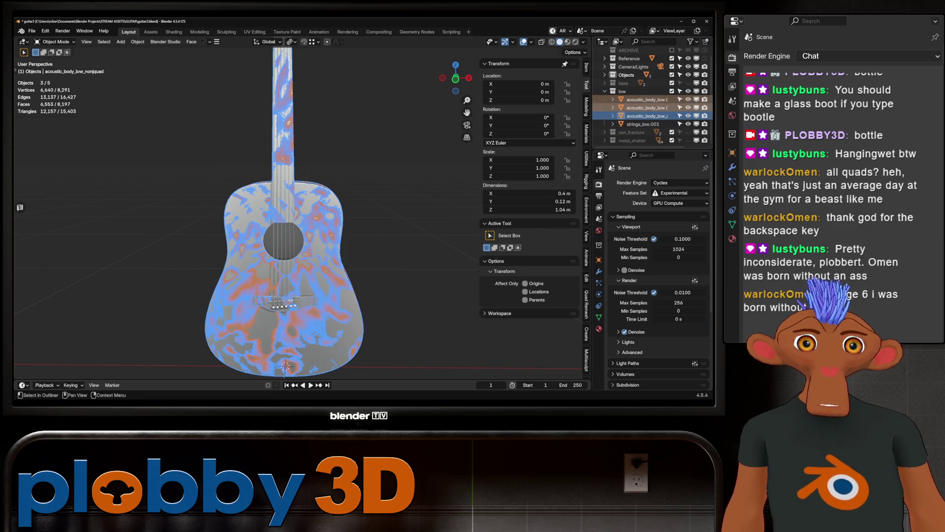
pyautogui.keyDown('ctrl'); pyautogui.click(646, 99); pyautogui.keyUp('ctrl')
pyautogui.moveTo(295, 221)
pyautogui.mouseDown(button='middle')
pyautogui.moveTo(394, 212)
pyautogui.moveTo(344, 197)
pyautogui.moveTo(269, 197)
pyautogui.mouseUp(button='middle')
pyautogui.hotkey('ctrl', 'j')
# - Rename the merged body acoustic_body_low and the strings object strings_low
pyautogui.press('F2')
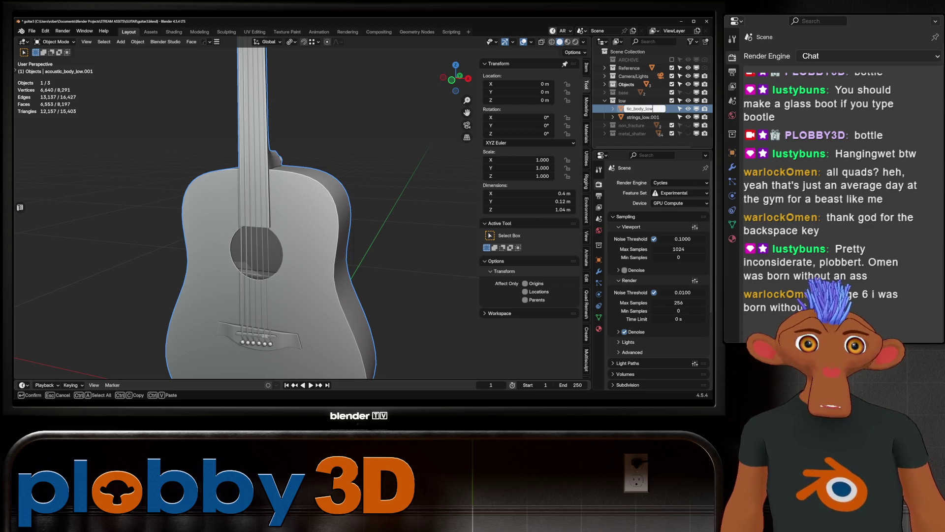
pyautogui.press('Return')
pyautogui.doubleClick(642, 117)
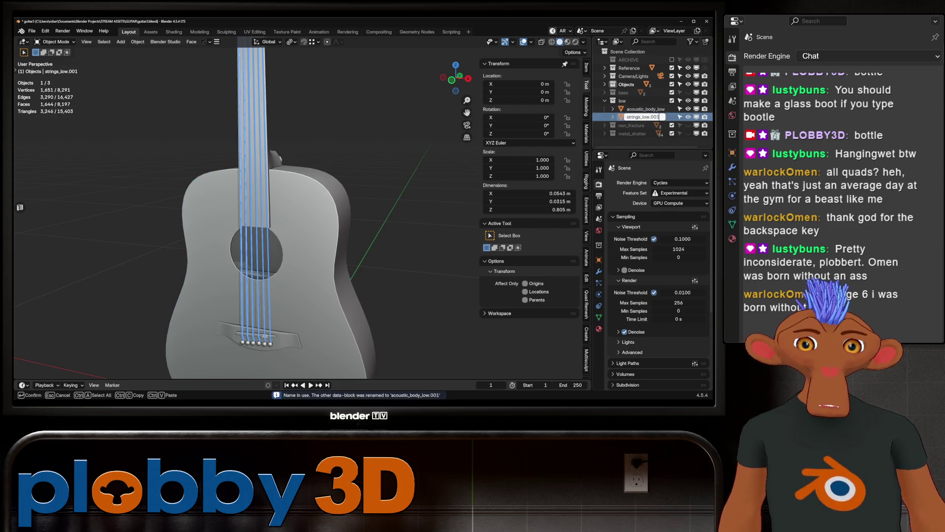
pyautogui.press('Return')
# - Save the project incrementally as guitar4.blend
pyautogui.scroll(-3, 266, 212)
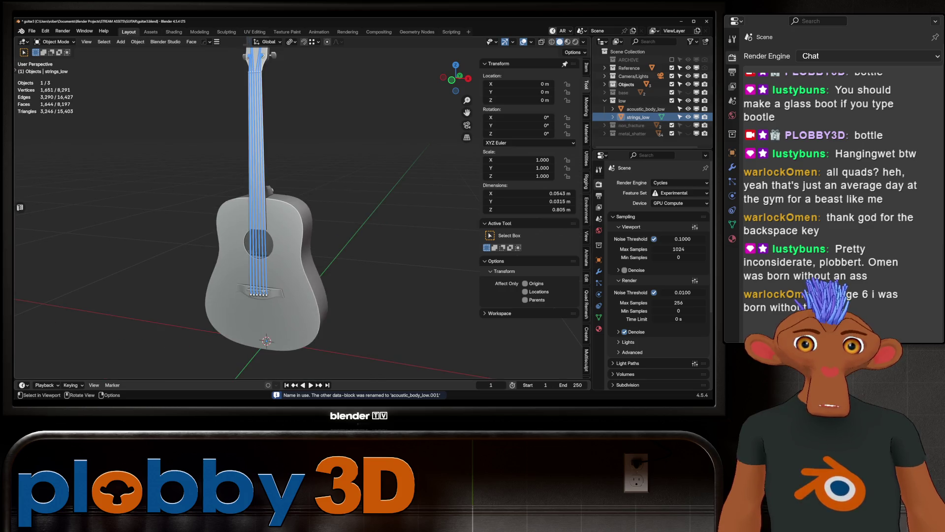
pyautogui.click(266, 246)
pyautogui.scroll(3, 295, 211)
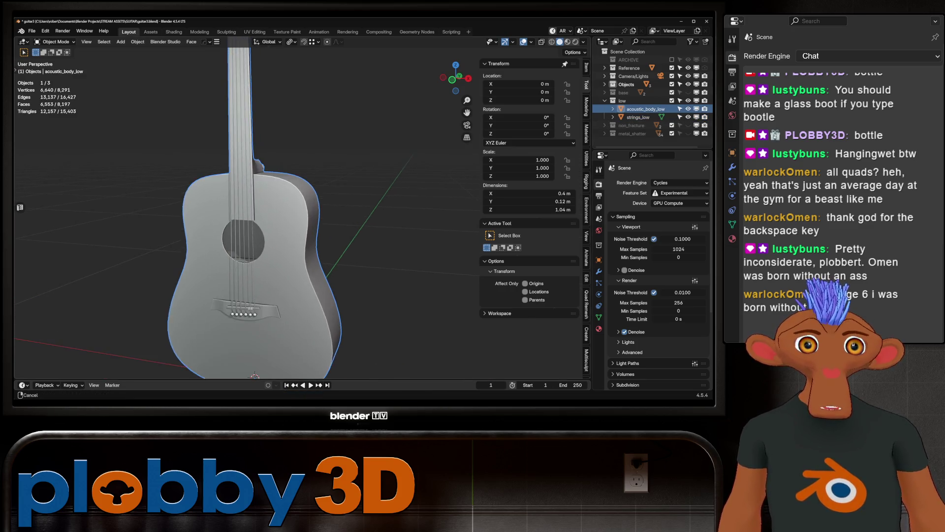
pyautogui.keyDown('shift'); pyautogui.moveTo(295, 212); pyautogui.dragTo(355, 189, button='middle'); pyautogui.keyUp('shift')
pyautogui.hotkey('ctrl', 'alt', 's')
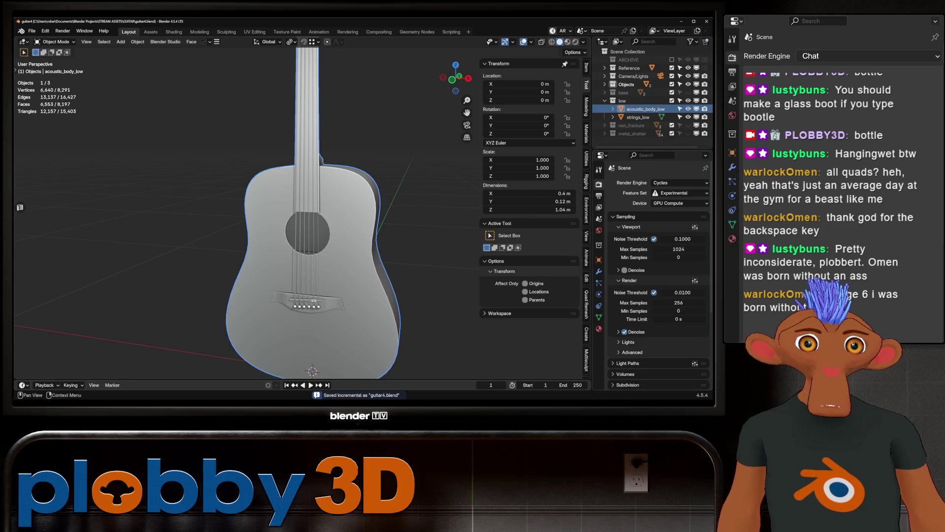
# - Glance at the output settings, then toggle mesh editing on the guitar body
pyautogui.click(599, 195)
pyautogui.scroll(-4, 655, 246)
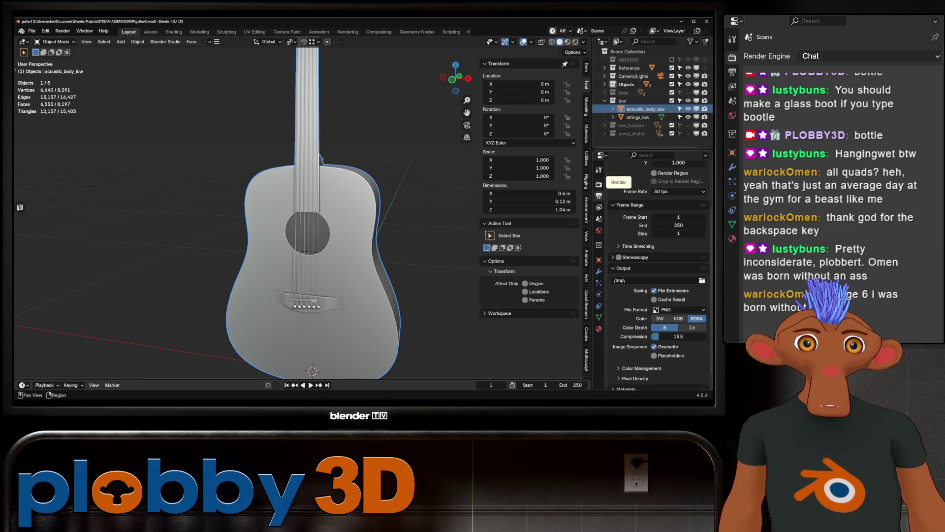
pyautogui.click(600, 184)
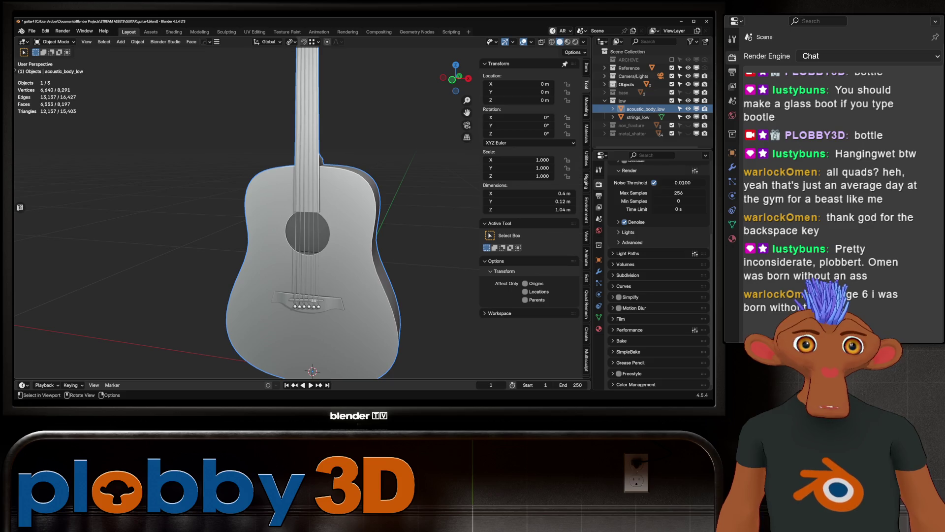
pyautogui.press('Tab')
pyautogui.moveTo(315, 221); pyautogui.dragTo(355, 216, button='middle')
pyautogui.press('Tab')
pyautogui.press('Tab')
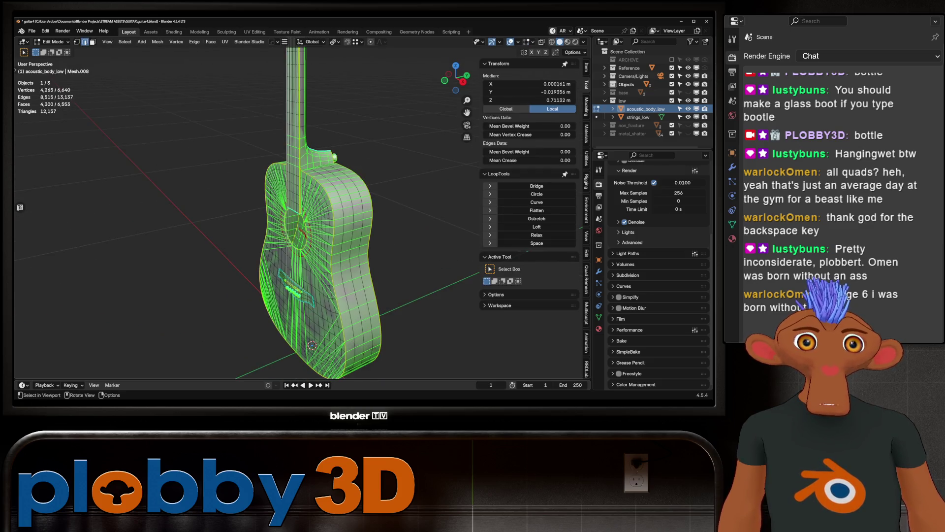
# - Duplicate the guitar body mesh in place, leaving the copy at its original position
pyautogui.press('KP_1')
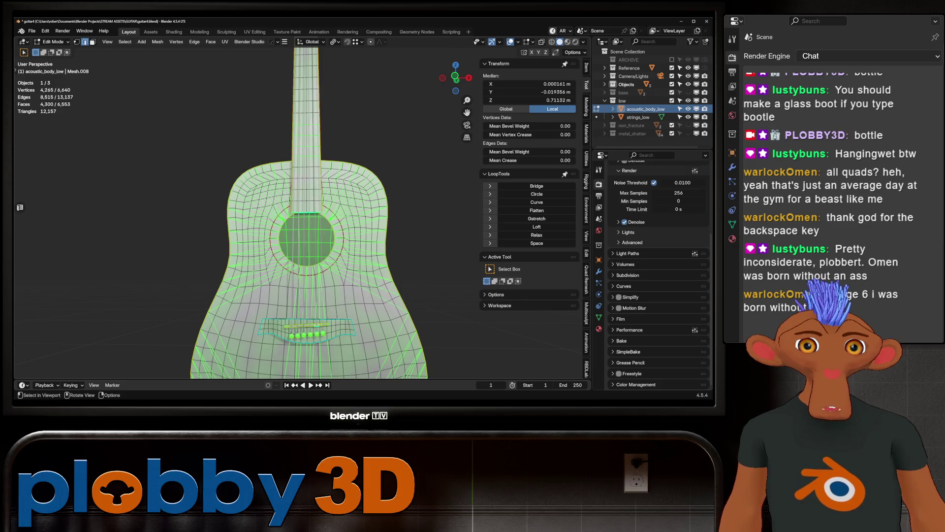
pyautogui.moveTo(316, 221); pyautogui.dragTo(276, 246, button='middle')
pyautogui.hotkey('shift', 'd')
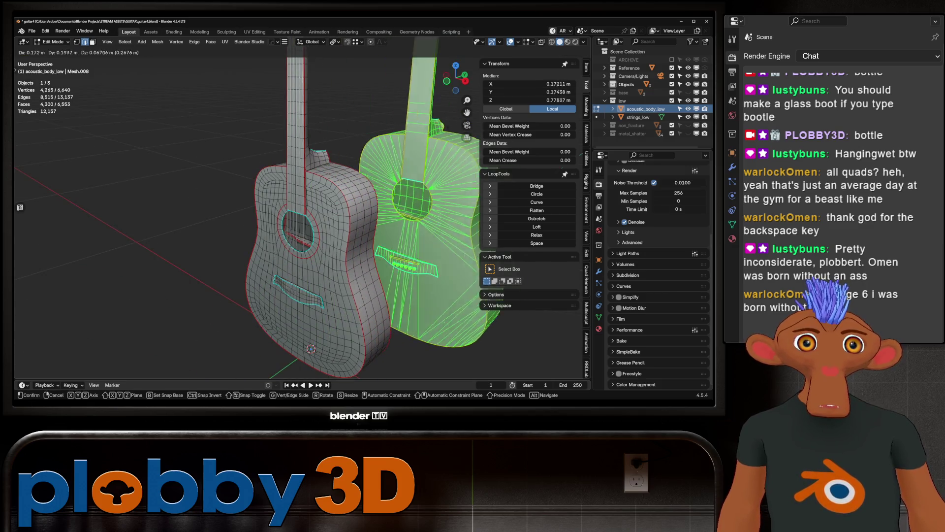
pyautogui.press('Escape')
pyautogui.press('Tab')
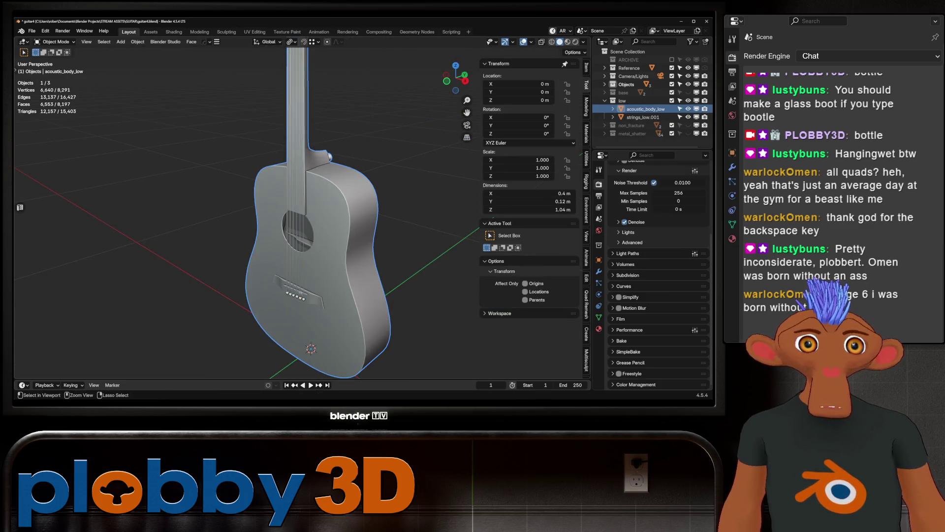
pyautogui.press('Tab')
pyautogui.press('Tab')
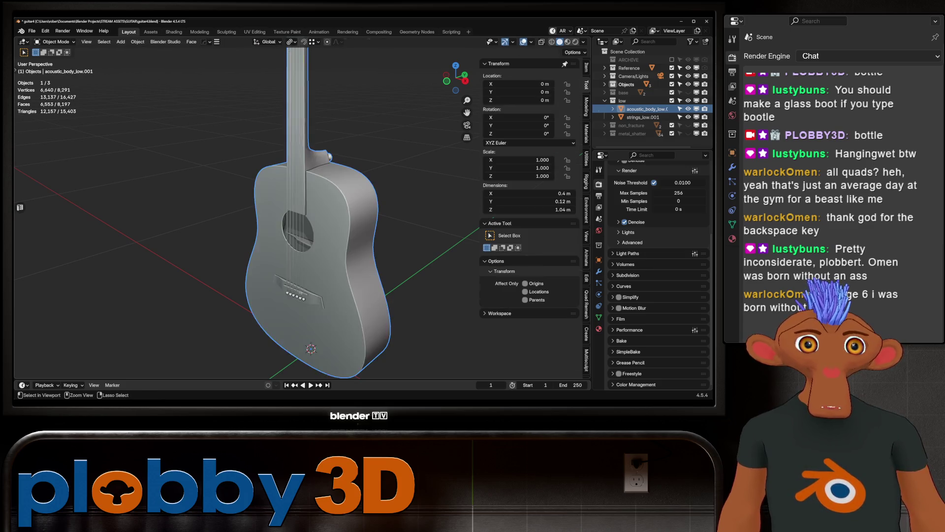
pyautogui.press('Tab')
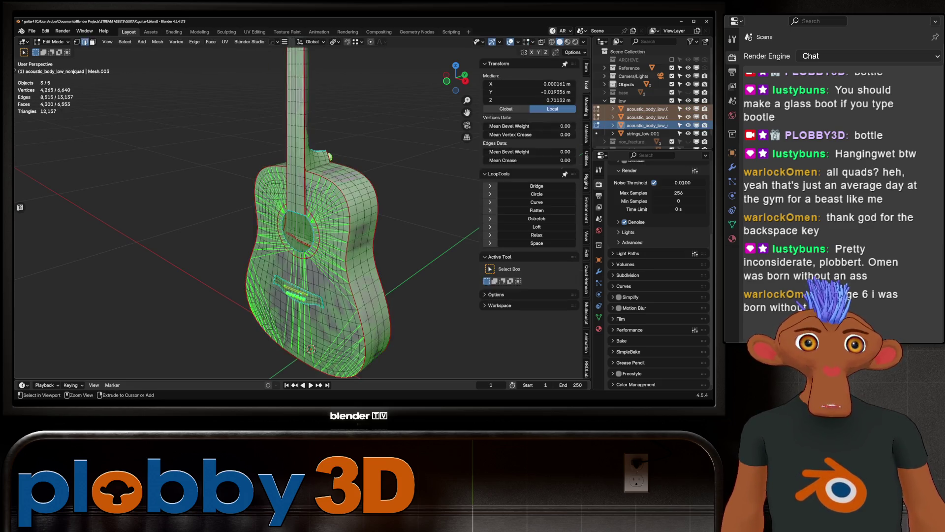
# - Select acoustic_body_low_nonquad, keep it at the origin, and frame it in the view
pyautogui.press('Tab')
pyautogui.click(647, 109)
pyautogui.press('Tab')
pyautogui.press('Tab')
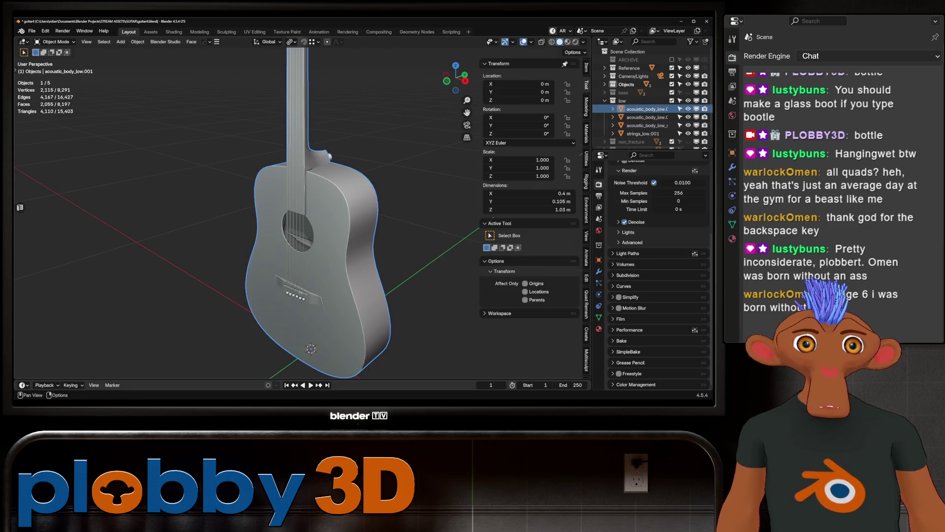
pyautogui.click(647, 117)
pyautogui.click(645, 125)
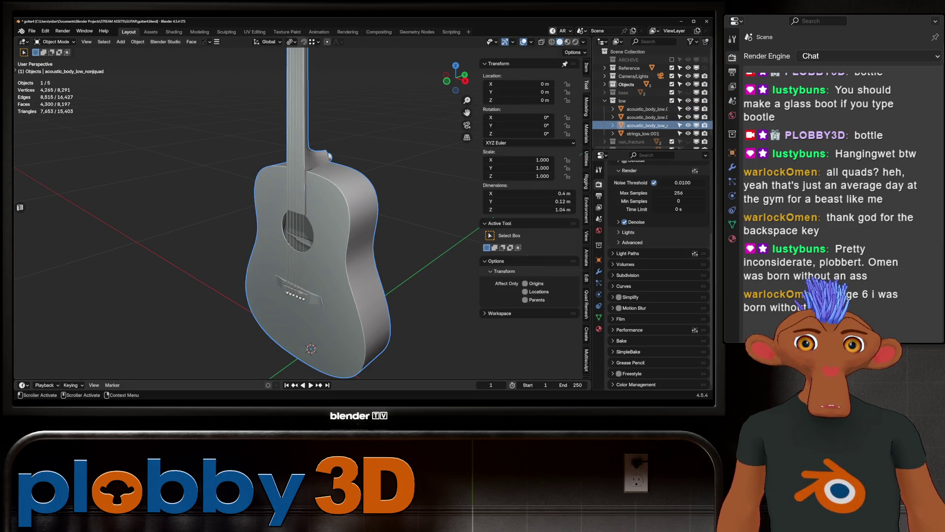
pyautogui.press('g')
pyautogui.press('Escape')
pyautogui.press('KP_Decimal')
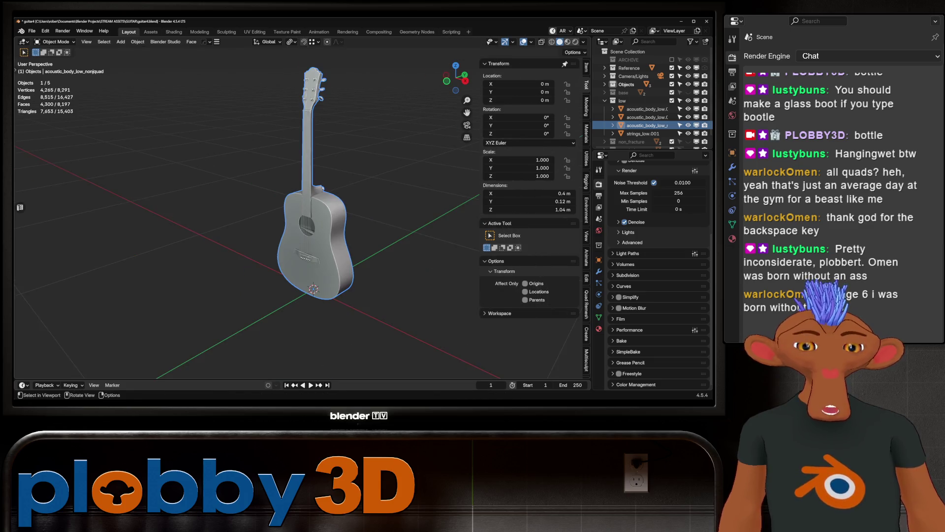
# - Move acoustic_body_low_nonquad into the ARCHIVE collection
pyautogui.press('m')
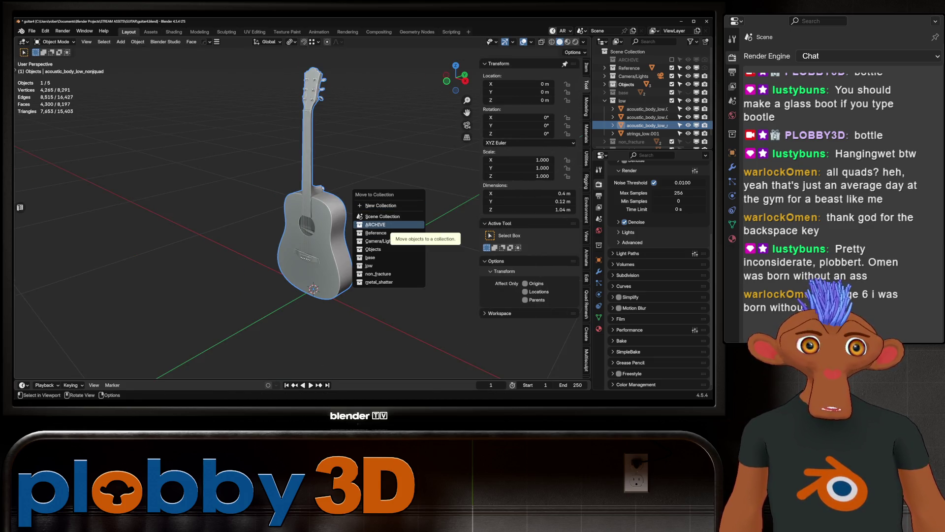
pyautogui.press('Escape')
pyautogui.press('m')
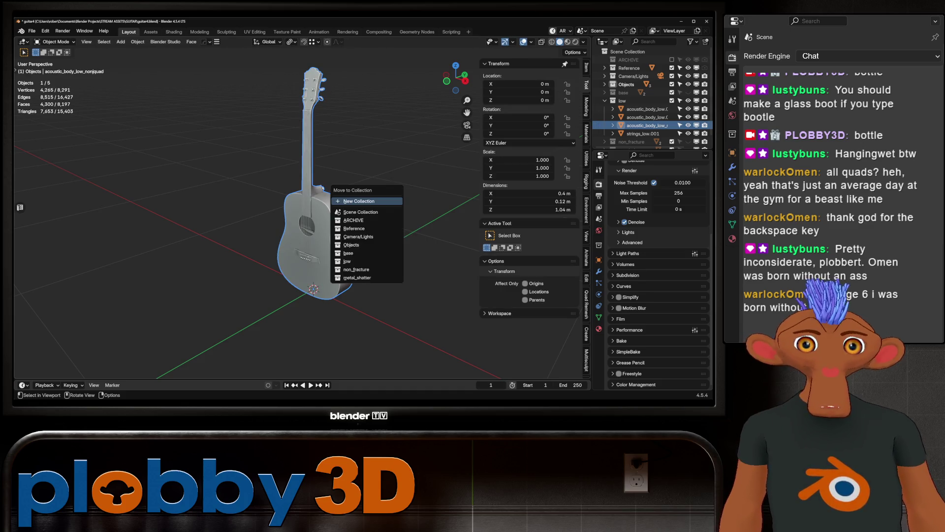
pyautogui.click(353, 220)
pyautogui.click(646, 109)
pyautogui.scroll(4, 295, 211)
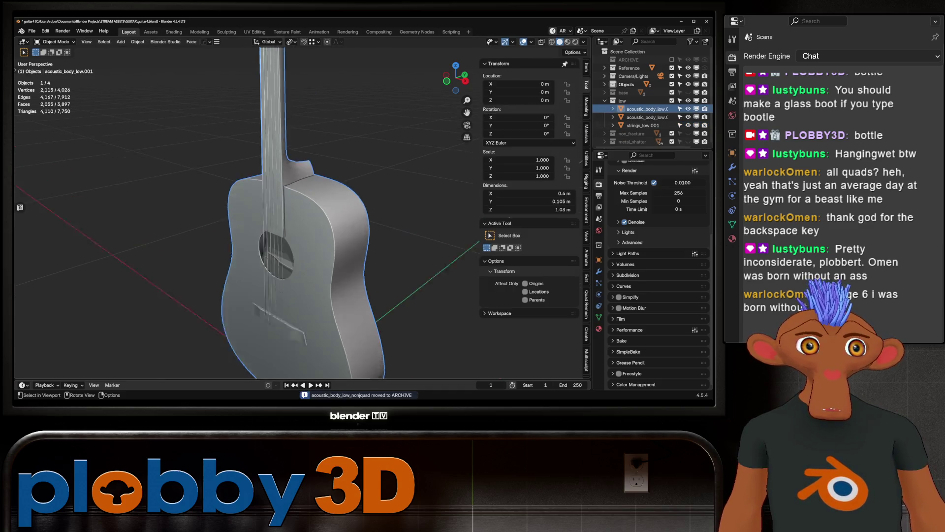
# - Select the loose body pieces in the Outliner, including those inside metal_shatter
pyautogui.scroll(-4, 295, 211)
pyautogui.press('Tab')
pyautogui.scroll(2, 296, 212)
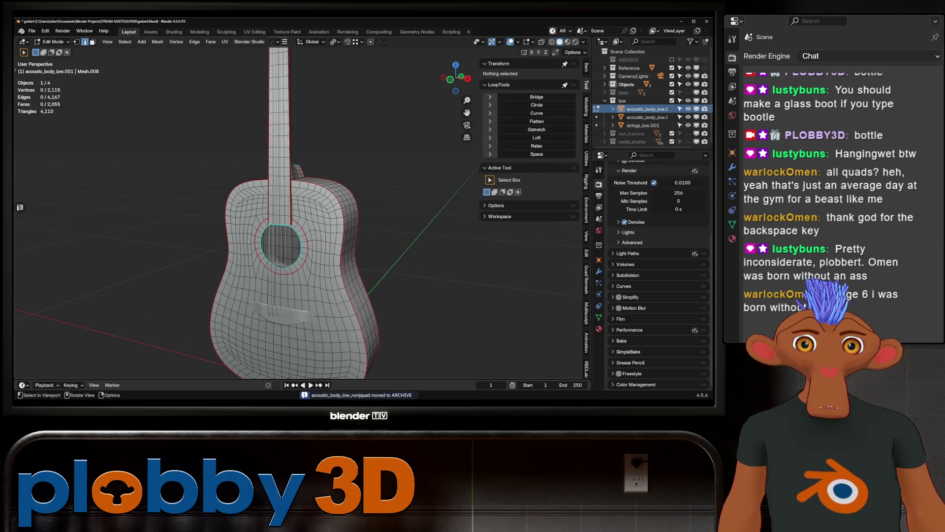
pyautogui.press('Tab')
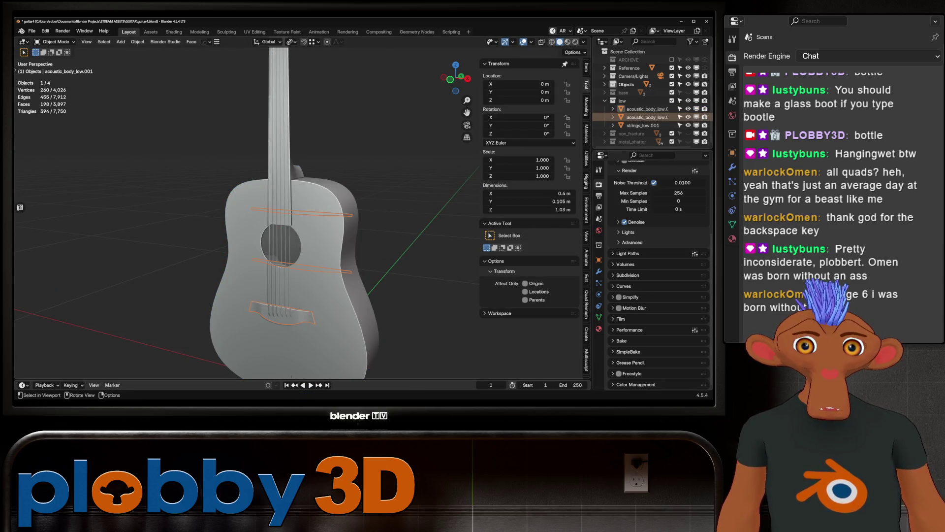
pyautogui.keyDown('shift'); pyautogui.click(643, 117); pyautogui.keyUp('shift')
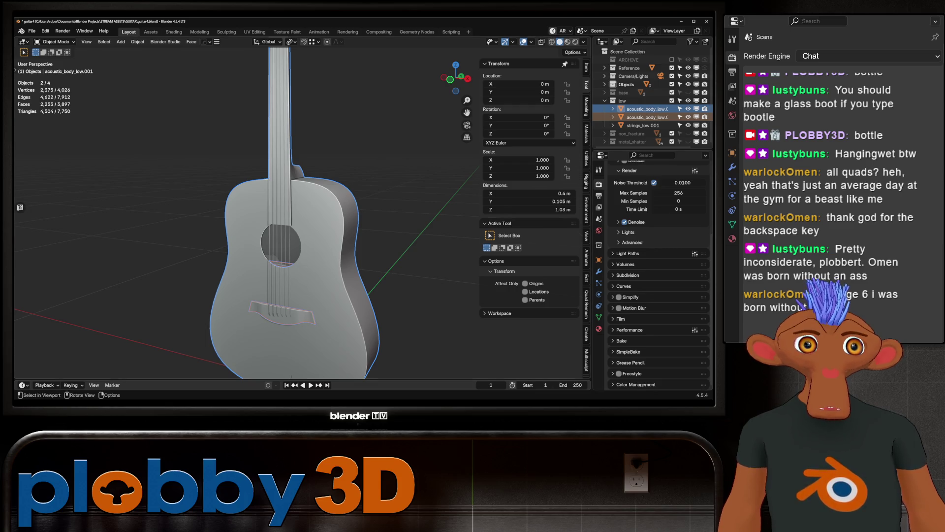
pyautogui.moveTo(296, 211)
pyautogui.mouseDown(button='middle')
pyautogui.moveTo(345, 215)
pyautogui.moveTo(285, 209)
pyautogui.moveTo(315, 212)
pyautogui.moveTo(295, 207)
pyautogui.moveTo(276, 217)
pyautogui.moveTo(305, 197)
pyautogui.moveTo(335, 211)
pyautogui.moveTo(296, 211)
pyautogui.moveTo(330, 211)
pyautogui.mouseUp(button='middle')
pyautogui.scroll(5, 286, 212)
pyautogui.scroll(4, 295, 212)
pyautogui.scroll(-3, 296, 212)
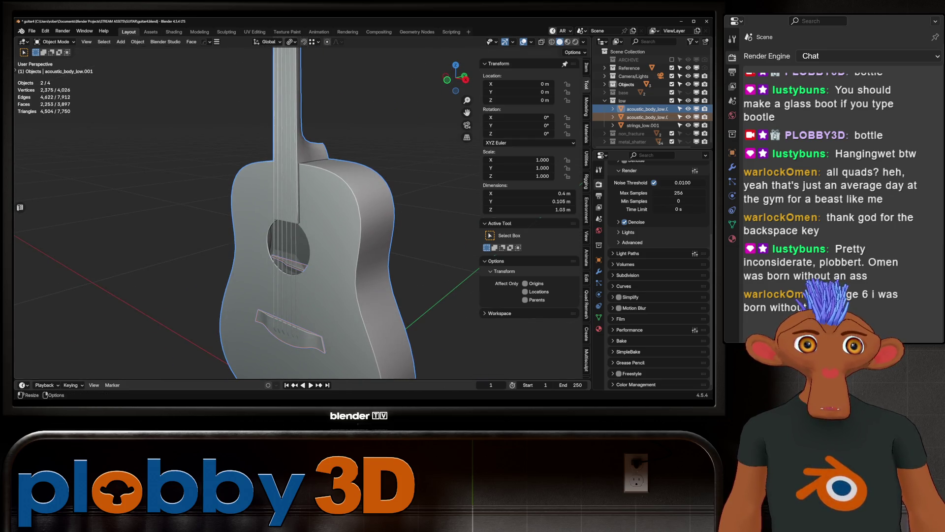
pyautogui.scroll(-4, 645, 108)
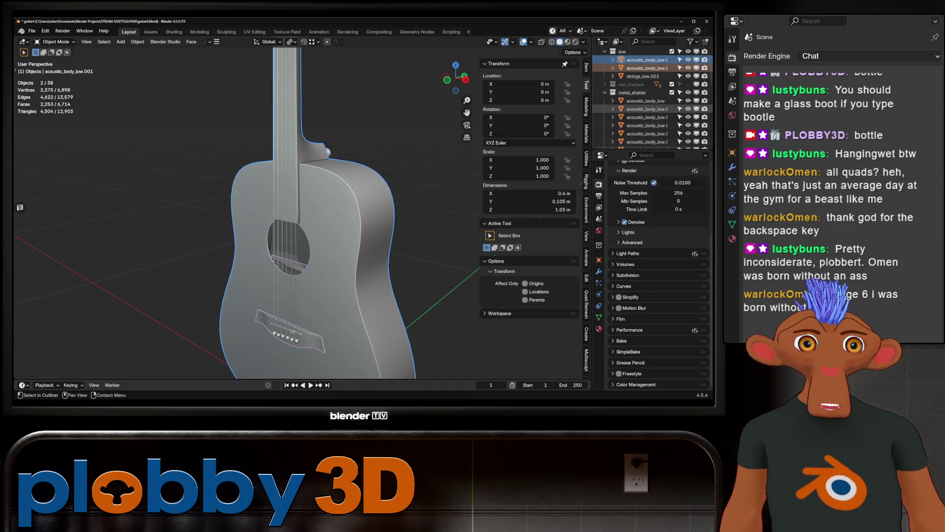
pyautogui.click(645, 100)
pyautogui.scroll(-4, 645, 118)
pyautogui.keyDown('shift'); pyautogui.click(645, 132); pyautogui.keyUp('shift')
pyautogui.scroll(10, 645, 118)
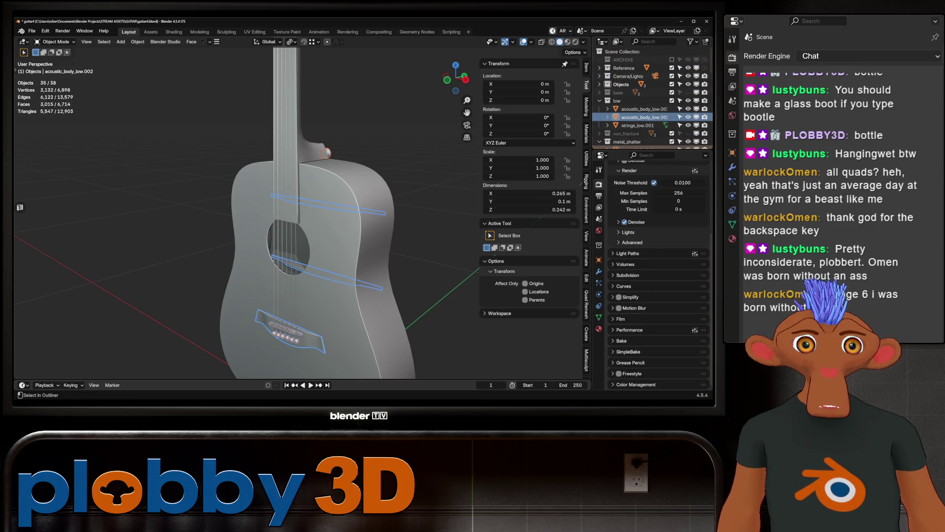
# - Select all 34 guitar pieces with the main body active and join them with Ctrl+J
pyautogui.click(645, 109)
pyautogui.keyDown('ctrl'); pyautogui.click(645, 117); pyautogui.keyUp('ctrl')
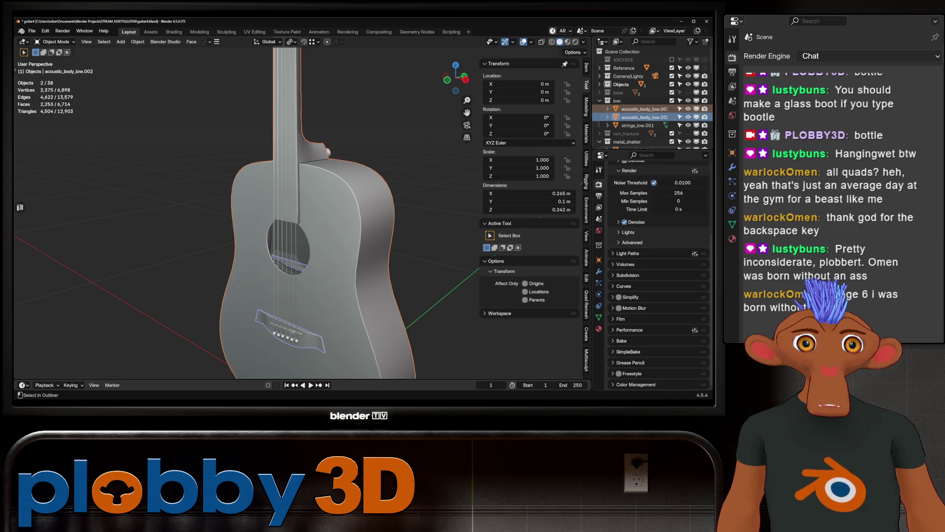
pyautogui.scroll(-3, 645, 113)
pyautogui.click(640, 117)
pyautogui.scroll(-10, 645, 118)
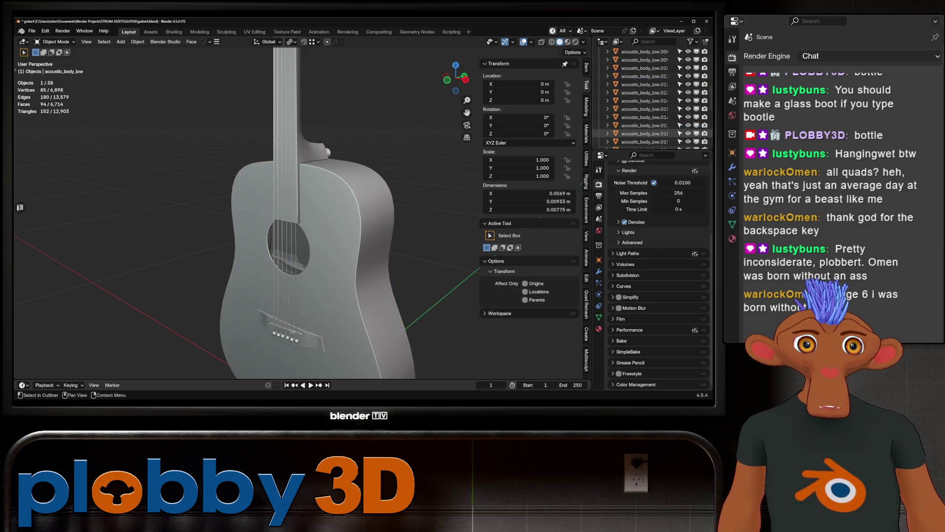
pyautogui.press('a')
pyautogui.scroll(10, 650, 99)
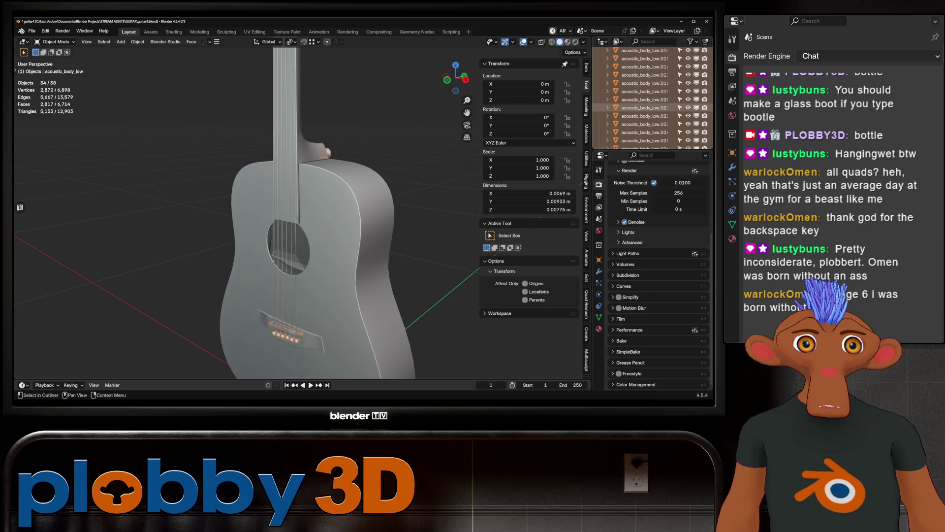
pyautogui.keyDown('ctrl'); pyautogui.click(643, 115); pyautogui.keyUp('ctrl')
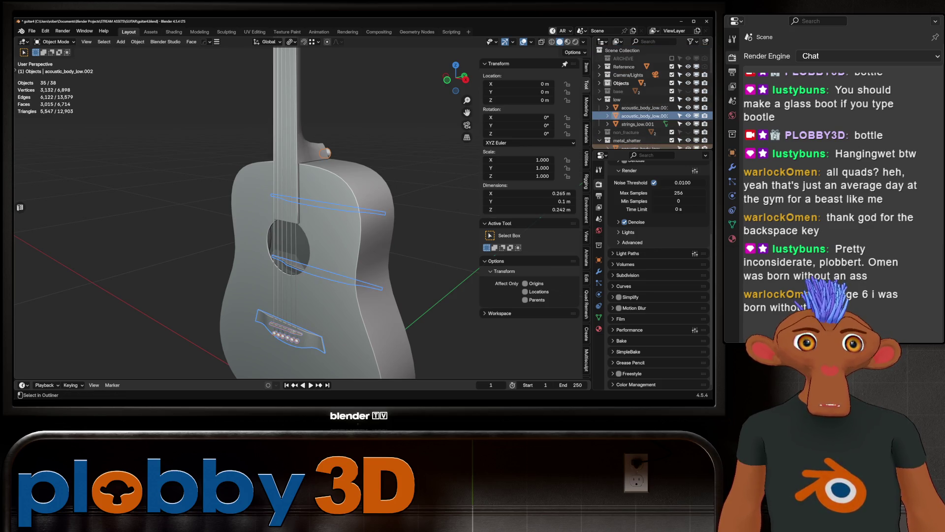
pyautogui.keyDown('ctrl'); pyautogui.click(643, 108); pyautogui.keyUp('ctrl')
pyautogui.hotkey('ctrl', 'j')
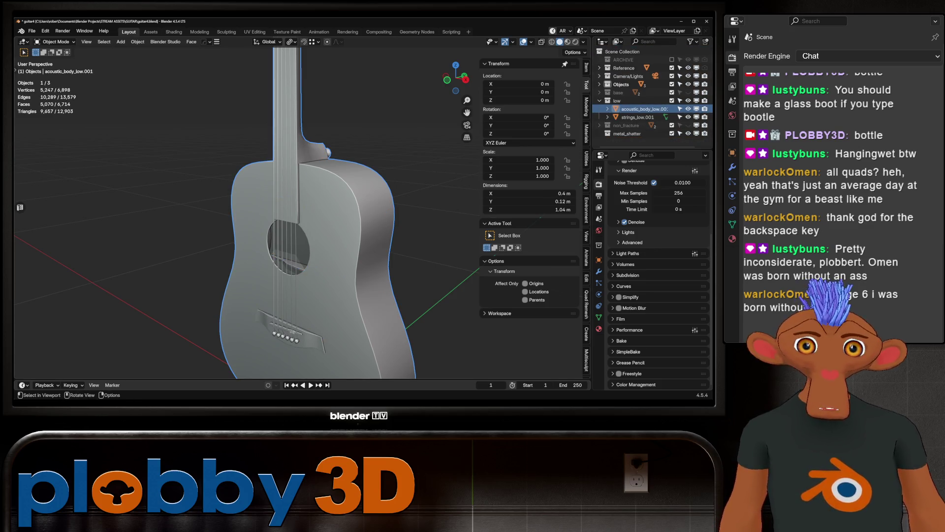
# - Rename the joined body object acoustic_body_low
pyautogui.press('F2')
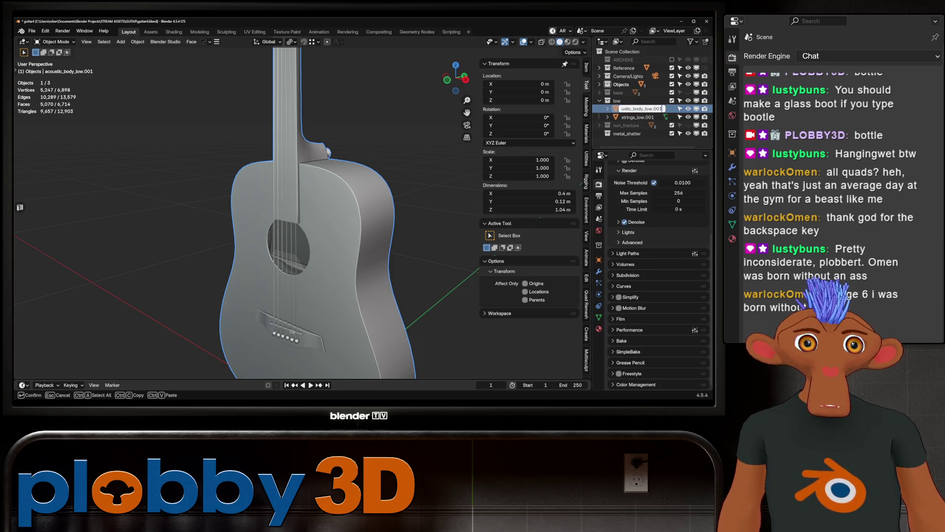
pyautogui.press('Return')
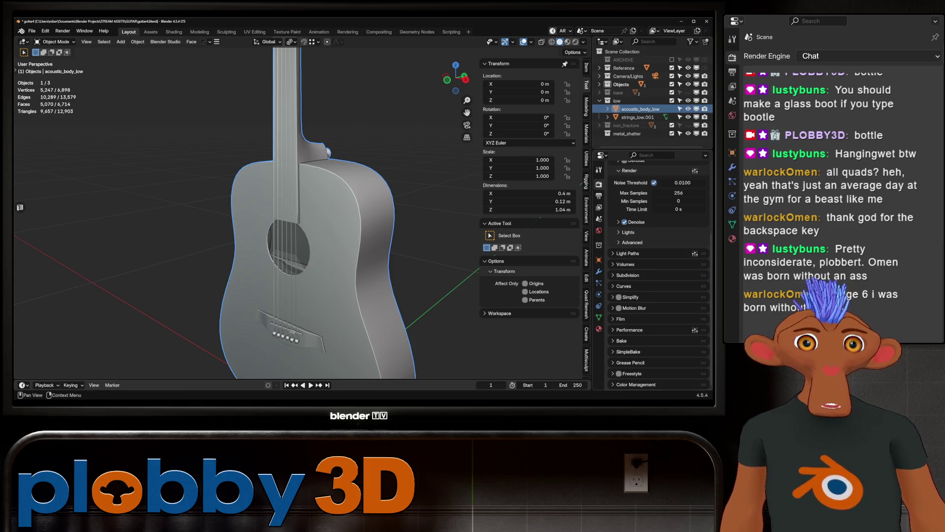
pyautogui.click(638, 117)
pyautogui.press('F2')
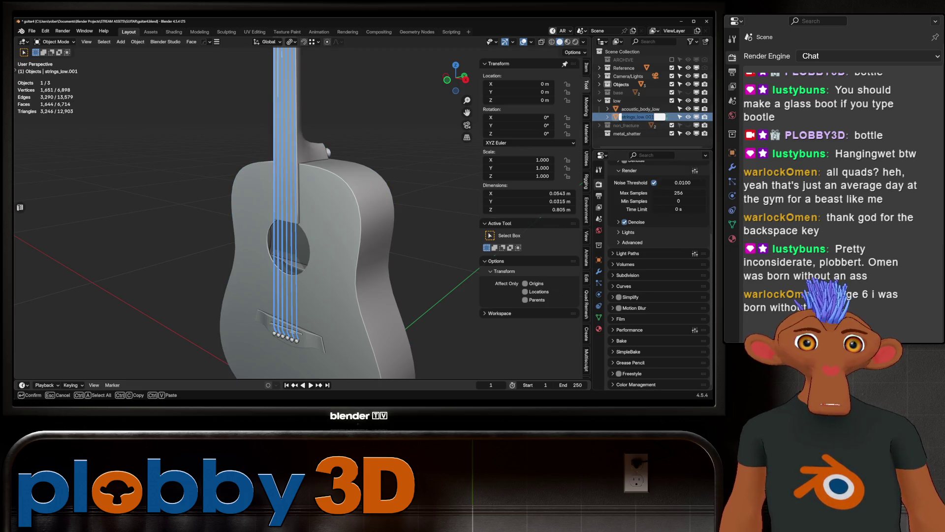
pyautogui.press('Return')
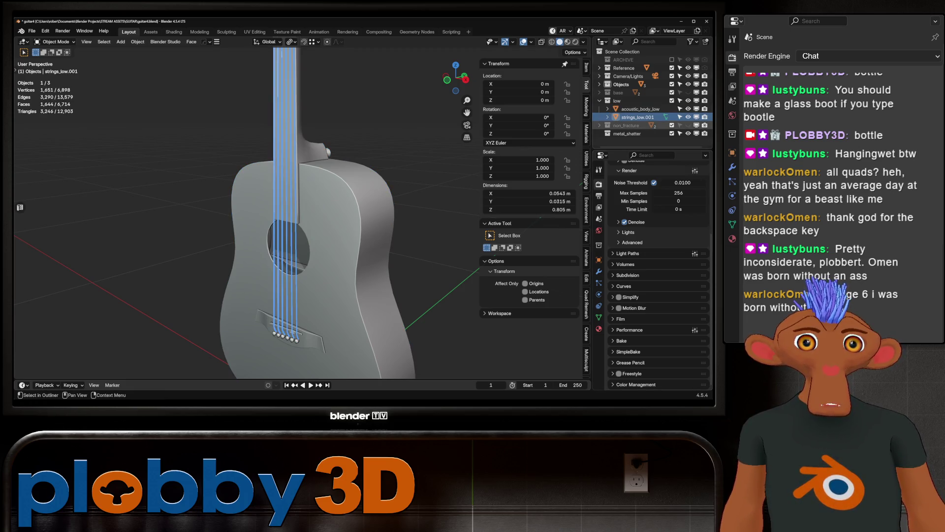
# - Delete strings_low.001, leaving acoustic_body_low at 5,247 vertices in the low collection
pyautogui.click(599, 125)
pyautogui.click(600, 125)
pyautogui.press('F2')
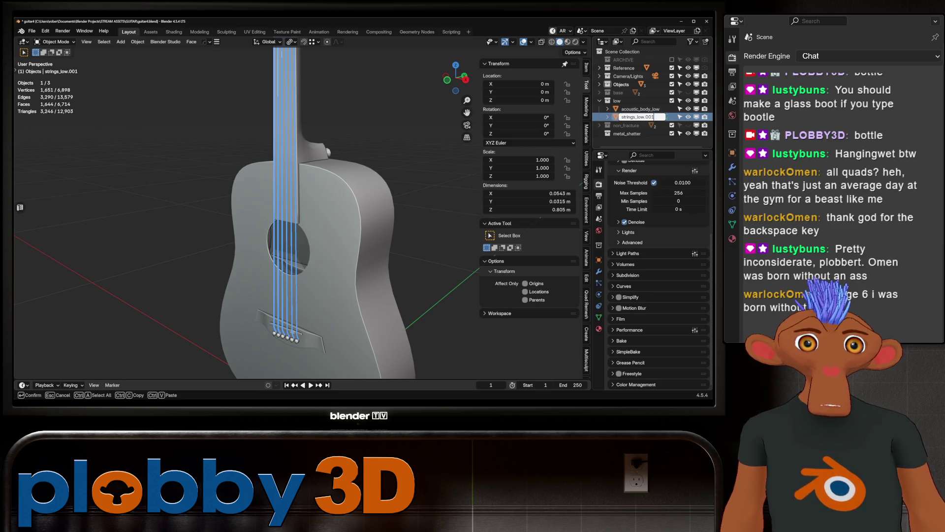
pyautogui.press('Return')
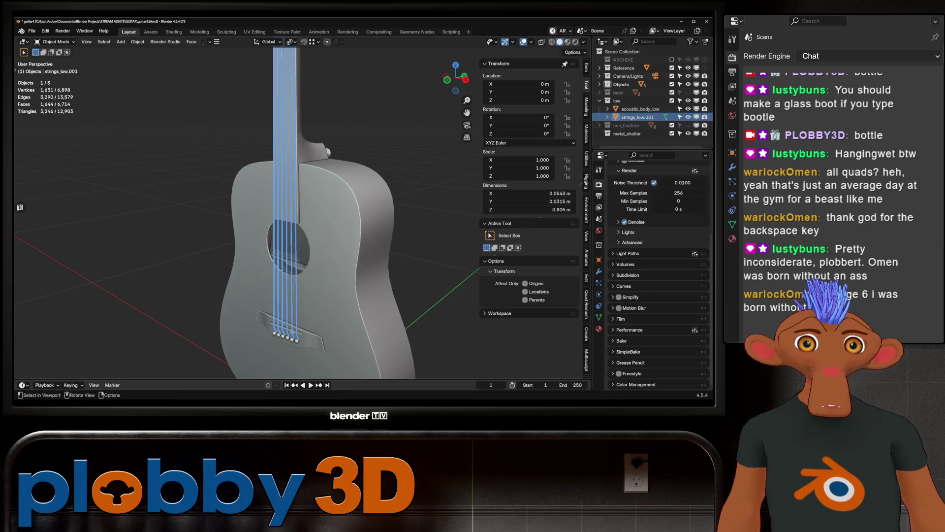
pyautogui.press('Delete')
pyautogui.moveTo(374, 222)
pyautogui.mouseDown(button='middle')
pyautogui.moveTo(433, 215)
pyautogui.moveTo(404, 219)
pyautogui.moveTo(418, 219)
pyautogui.mouseUp(button='middle')
pyautogui.click(600, 92)
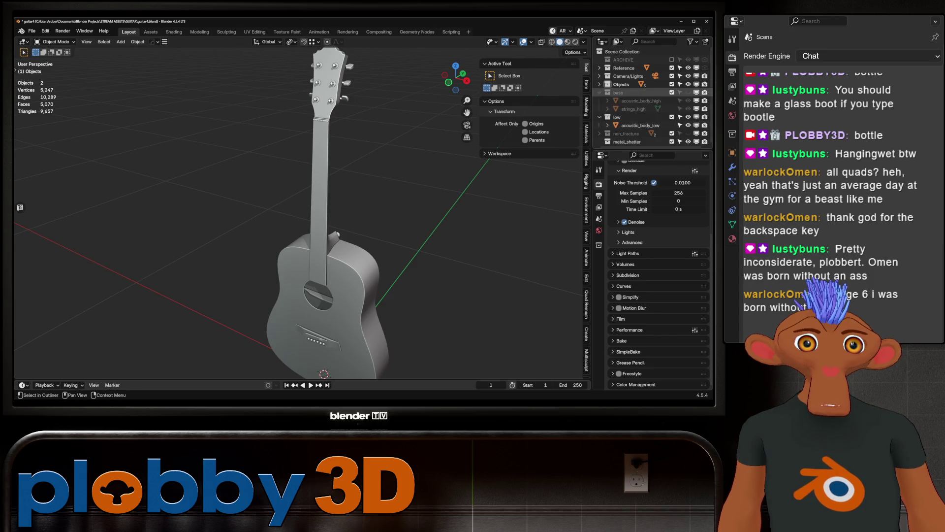
# - Show the high-poly base collection and compare acoustic_body_high against the low-poly body
pyautogui.click(689, 92)
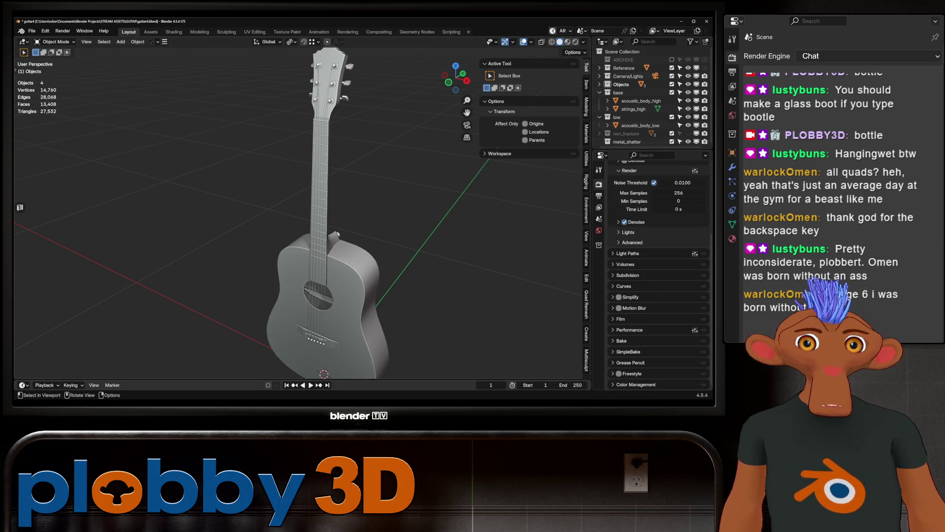
pyautogui.click(325, 285)
pyautogui.click(599, 117)
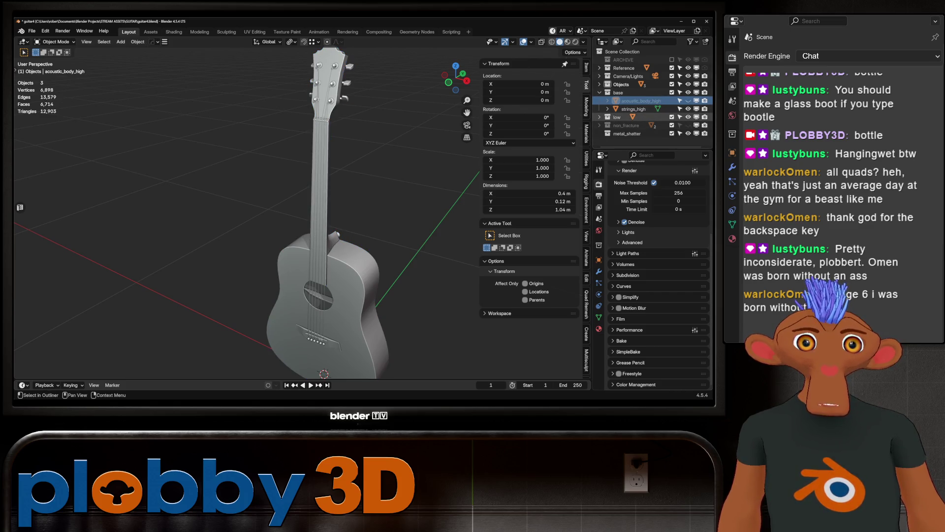
pyautogui.click(600, 117)
pyautogui.click(640, 125)
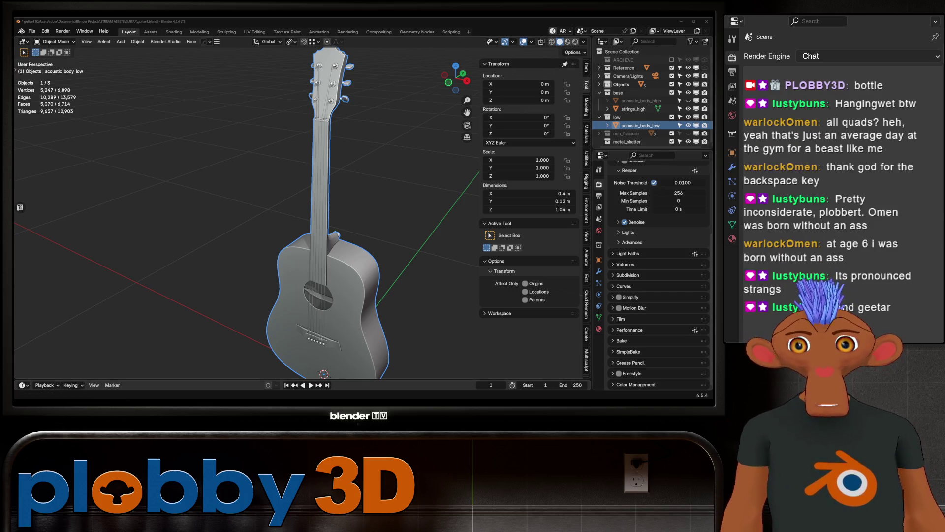
pyautogui.moveTo(296, 207); pyautogui.dragTo(256, 217, button='middle')
pyautogui.scroll(-3, 256, 216)
pyautogui.click(688, 101)
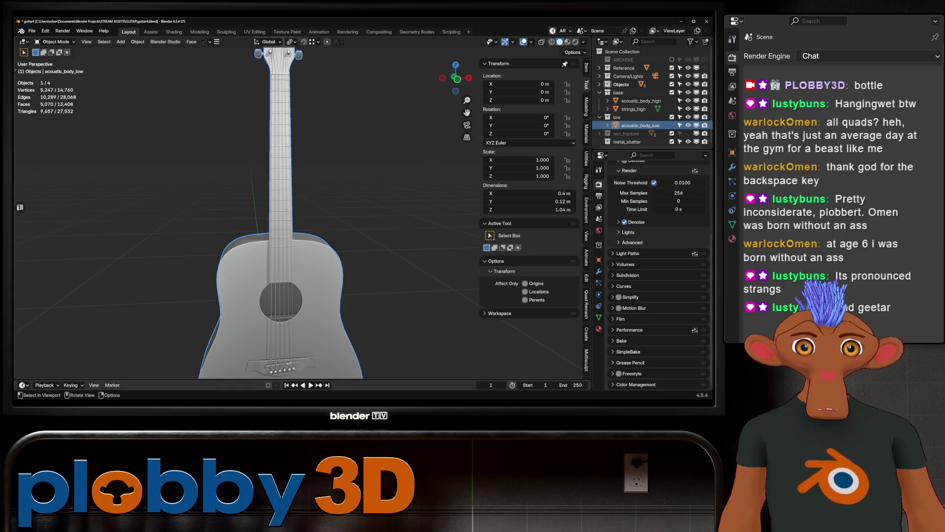
pyautogui.click(688, 100)
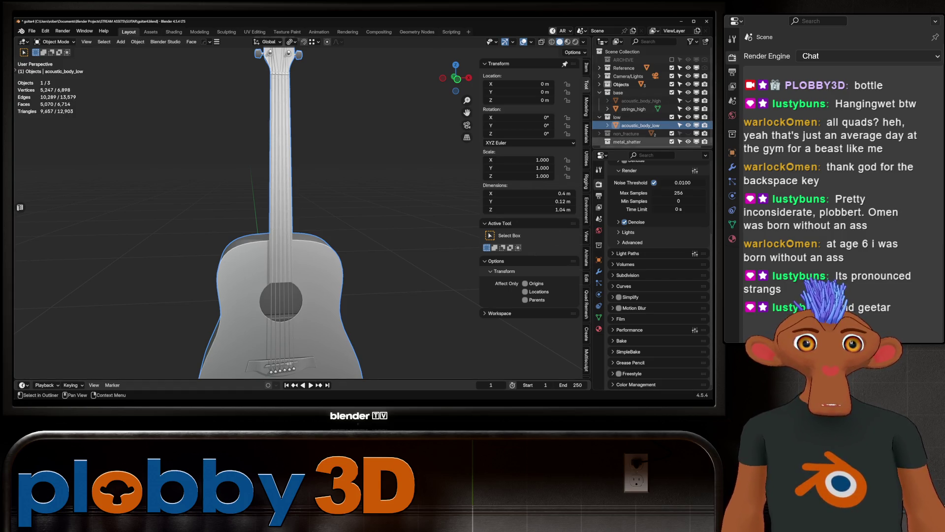
# - Inspect all of acoustic_body_low's geometry in Edit Mode
pyautogui.press('Tab')
pyautogui.press('a')
pyautogui.moveTo(345, 222)
pyautogui.mouseDown(button='middle')
pyautogui.moveTo(444, 222)
pyautogui.moveTo(355, 222)
pyautogui.mouseUp(button='middle')
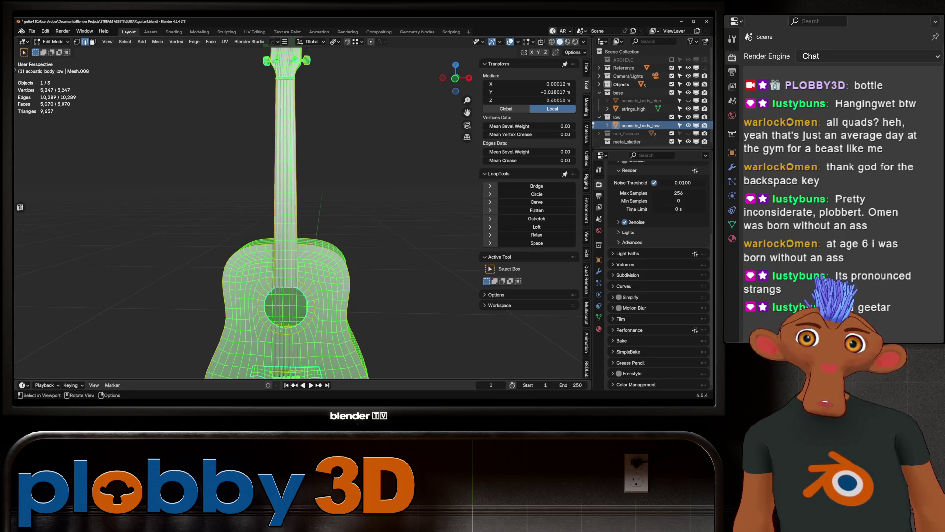
pyautogui.press('Tab')
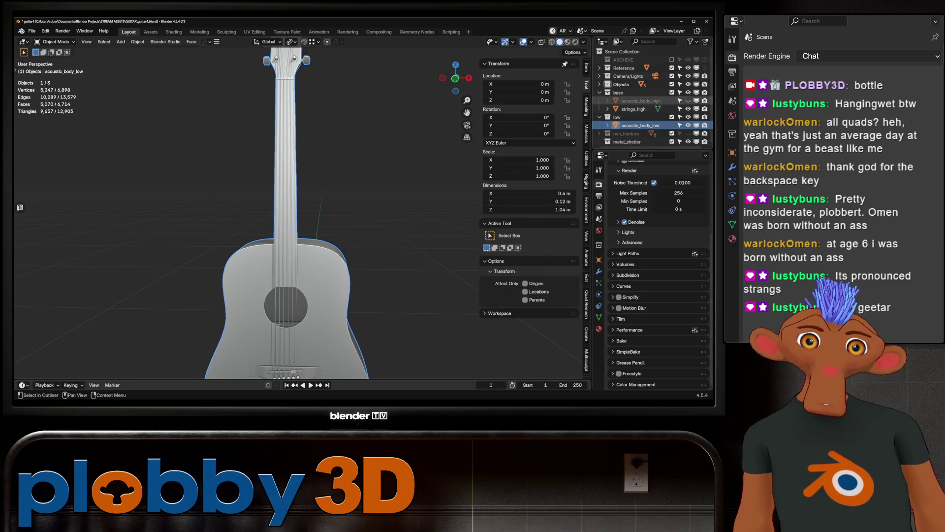
# - Duplicate strings_high in place and move the copy into the low collection
pyautogui.click(633, 108)
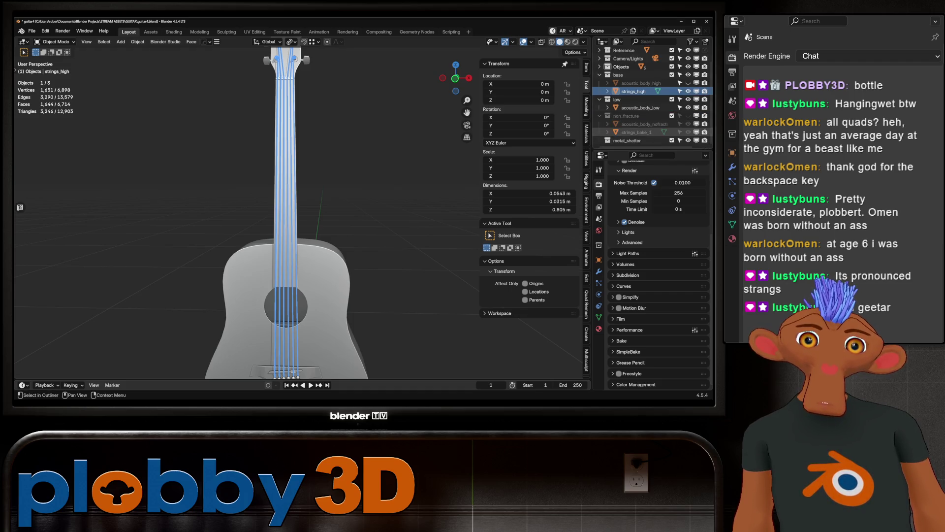
pyautogui.click(599, 132)
pyautogui.hotkey('shift', 'd')
pyautogui.press('Escape')
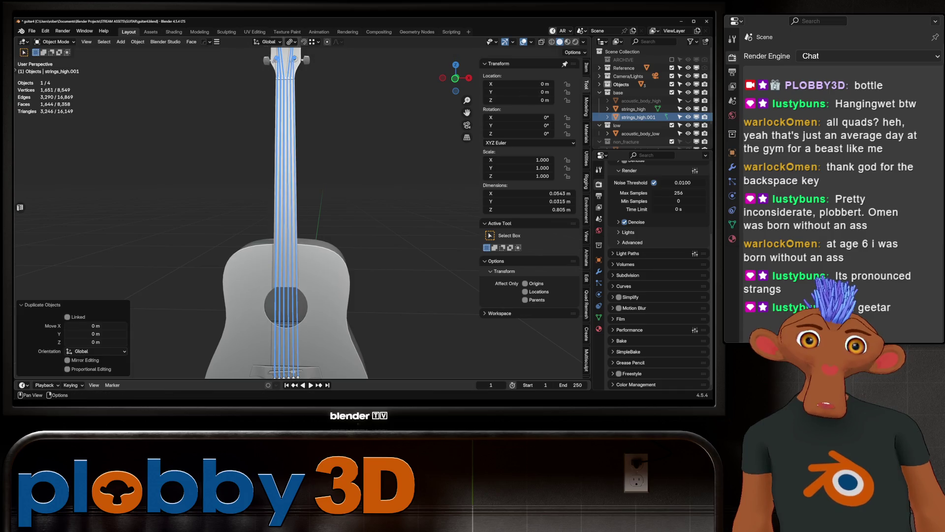
pyautogui.moveTo(638, 117); pyautogui.dragTo(617, 125)
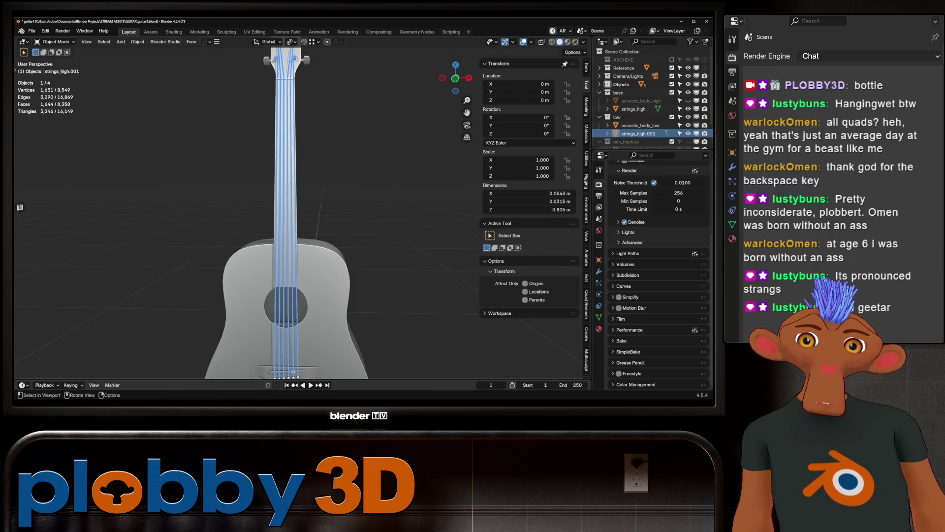
# - Purge unused data from the file and save it as guitar4.blend
pyautogui.click(32, 30)
pyautogui.moveTo(49, 182)
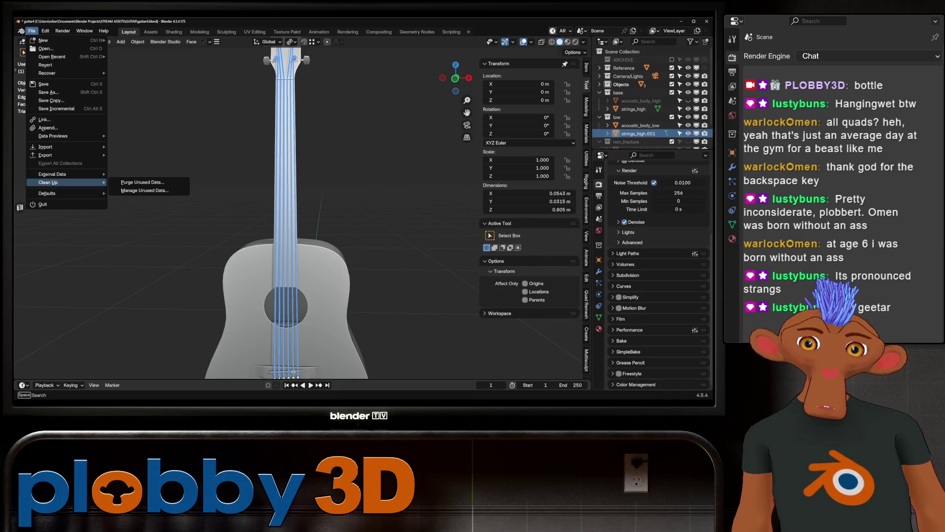
pyautogui.click(142, 182)
pyautogui.click(110, 238)
pyautogui.hotkey('ctrl', 's')
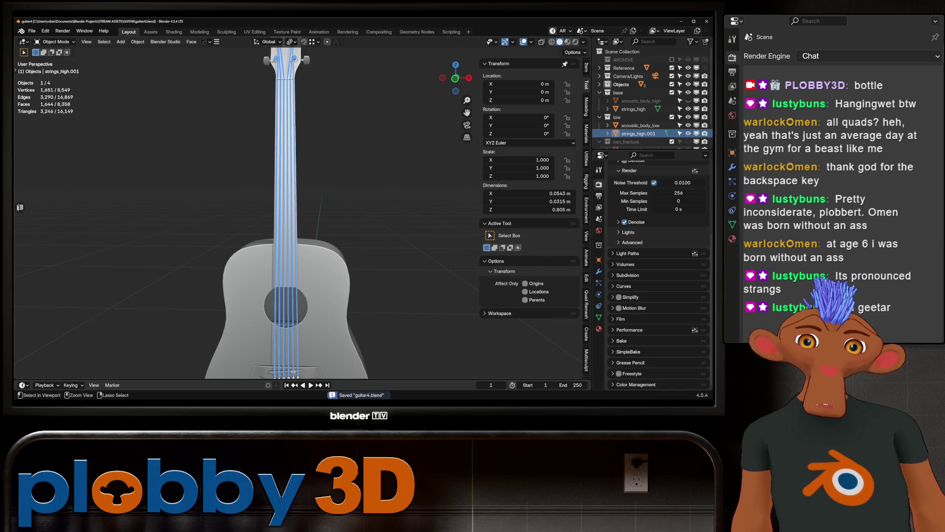
# - Rename strings_high.001 to strings_low
pyautogui.doubleClick(638, 134)
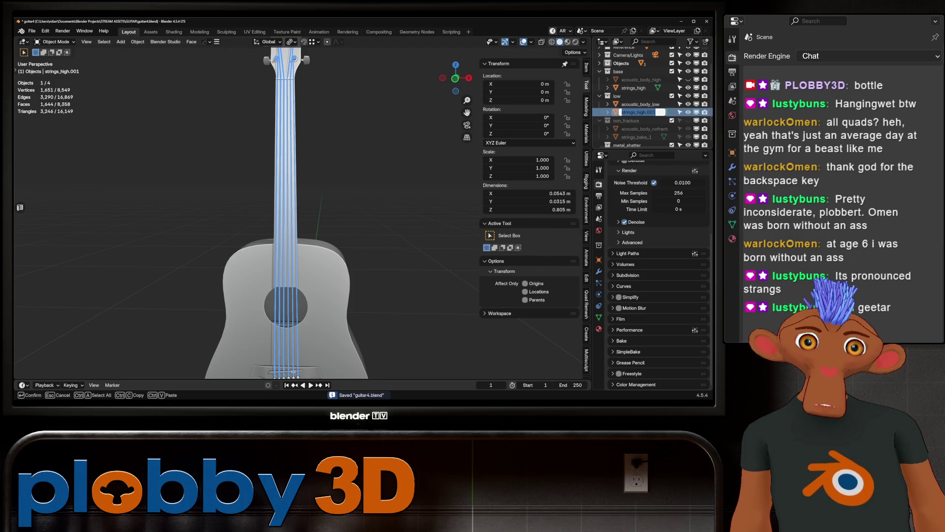
pyautogui.press('End')
pyautogui.press('BackSpace')
pyautogui.press('BackSpace')
pyautogui.press('BackSpace')
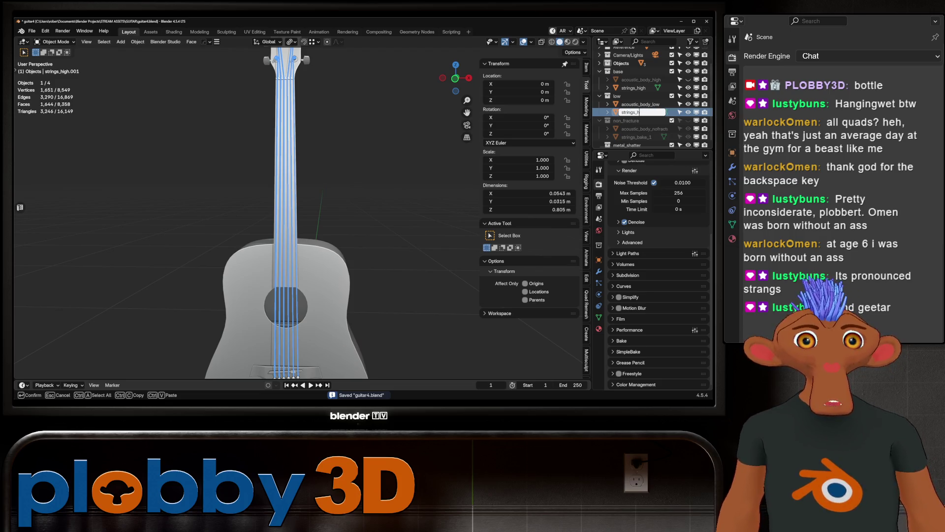
pyautogui.write('low')
pyautogui.press('Return')
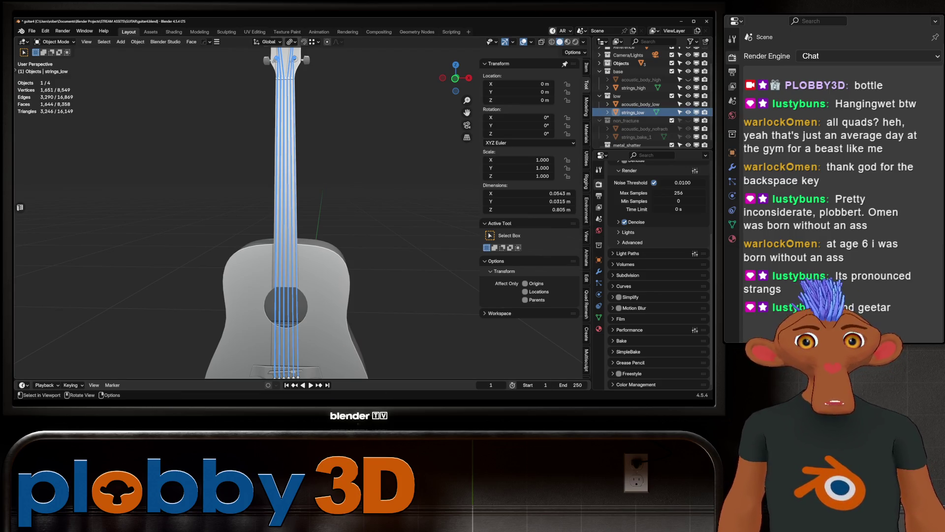
pyautogui.click(640, 104)
pyautogui.press('Tab')
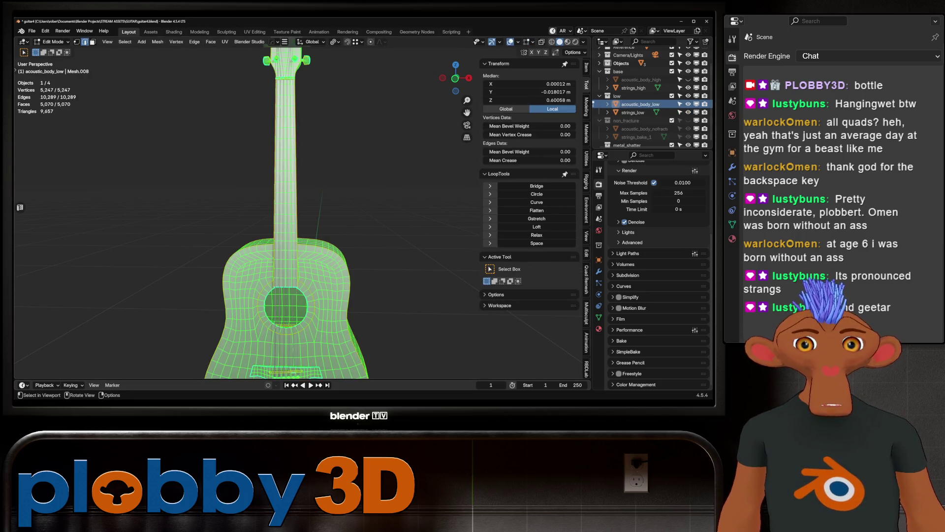
# - Switch to the UV Editing workspace, frame the guitar, and show acoustic_body_low's UVs in Edit Mode
pyautogui.click(254, 32)
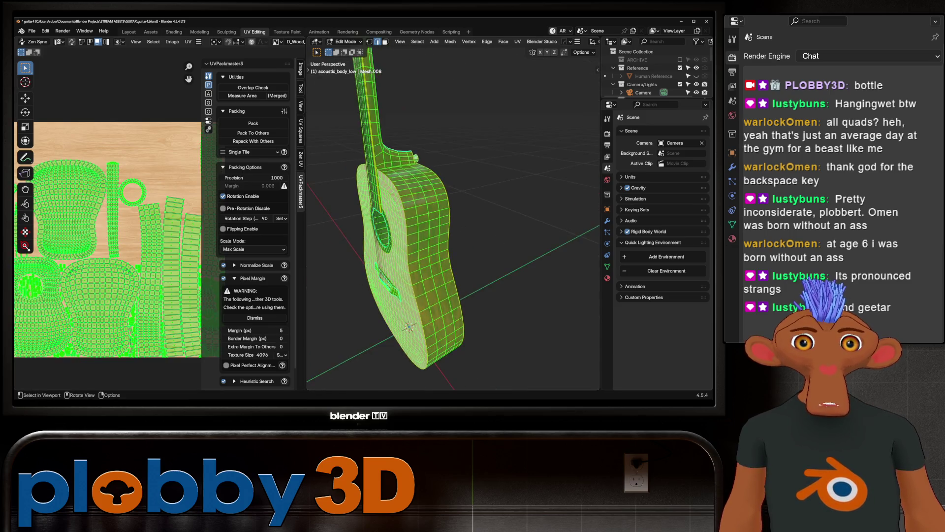
pyautogui.press('Tab')
pyautogui.scroll(4, 453, 217)
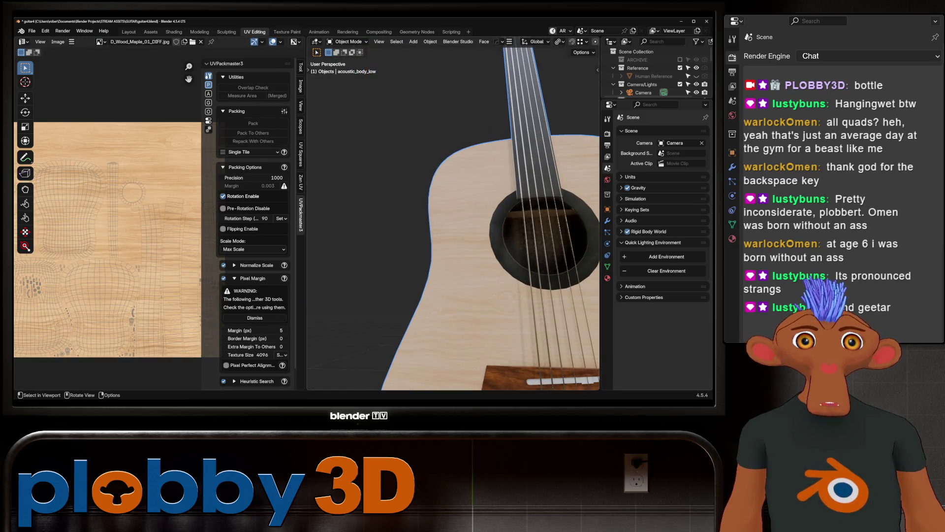
pyautogui.press('KP_Decimal')
pyautogui.press('KP_Decimal')
pyautogui.moveTo(453, 222)
pyautogui.mouseDown(button='middle')
pyautogui.moveTo(497, 216)
pyautogui.moveTo(453, 222)
pyautogui.mouseUp(button='middle')
pyautogui.press('Tab')
pyautogui.scroll(3, 453, 221)
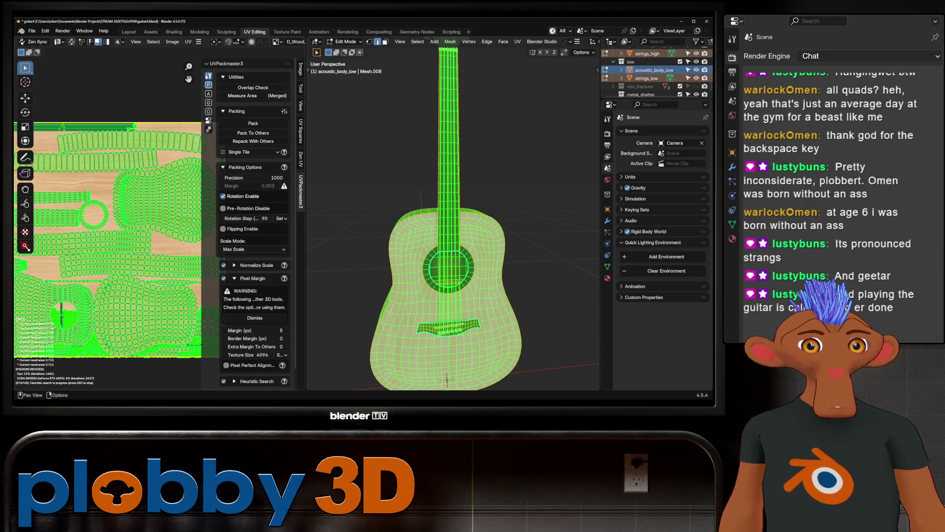
# - Orbit and zoom around the guitar body, back, soundhole and strings to inspect the packed UVs
pyautogui.moveTo(493, 222); pyautogui.dragTo(325, 221, button='middle')
pyautogui.press('Escape')
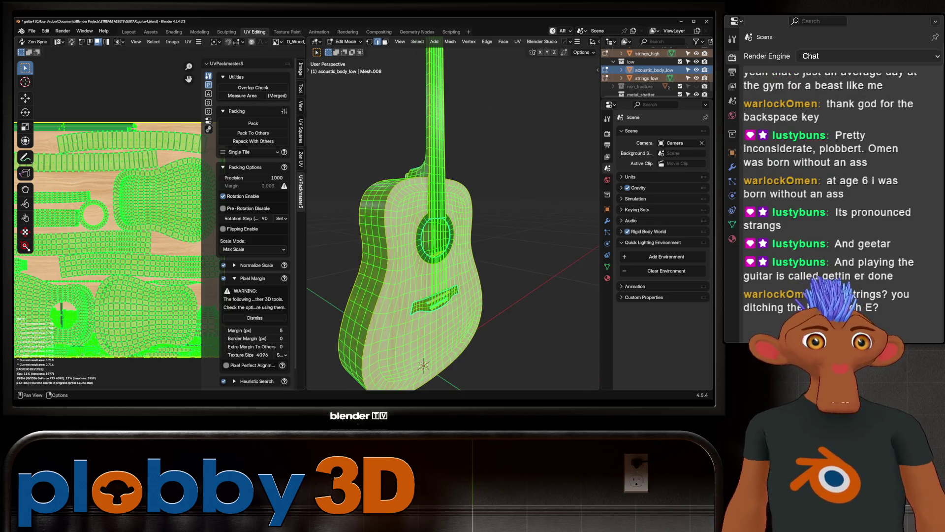
pyautogui.moveTo(453, 217)
pyautogui.mouseDown(button='middle')
pyautogui.moveTo(403, 221)
pyautogui.moveTo(438, 216)
pyautogui.mouseUp(button='middle')
pyautogui.scroll(4, 404, 222)
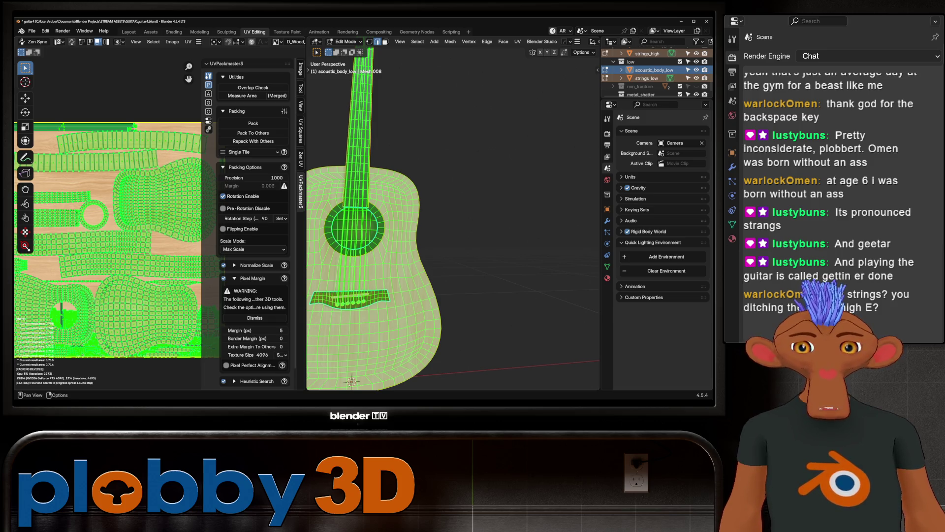
pyautogui.scroll(6, 453, 217)
pyautogui.moveTo(453, 217); pyautogui.dragTo(444, 212, button='middle')
pyautogui.scroll(-3, 453, 217)
pyautogui.scroll(6, 453, 217)
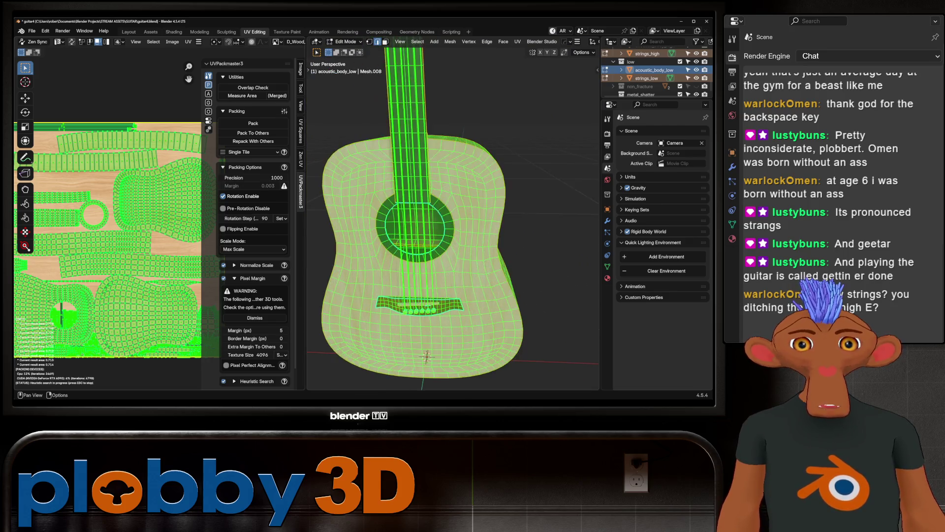
pyautogui.scroll(-5, 453, 216)
pyautogui.scroll(5, 453, 217)
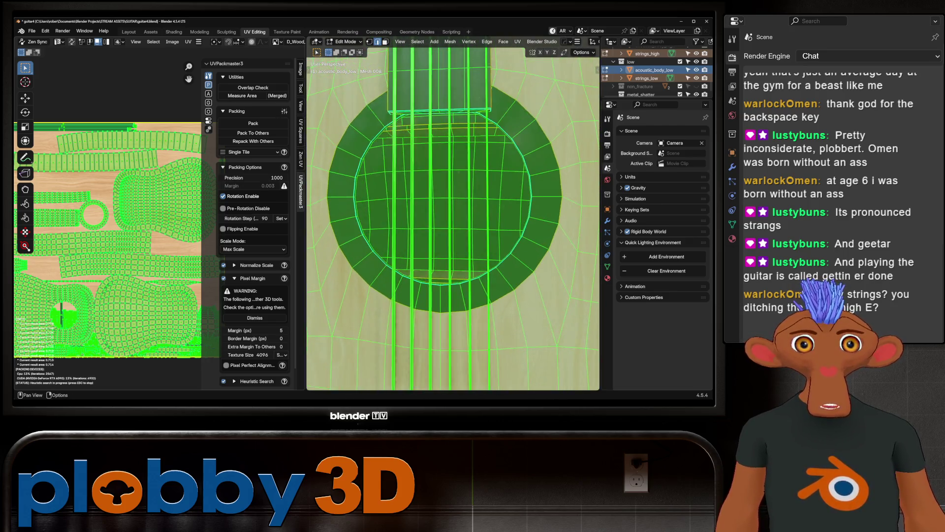
pyautogui.scroll(-3, 453, 216)
pyautogui.scroll(3, 453, 216)
pyautogui.moveTo(453, 217); pyautogui.dragTo(453, 177, button='middle')
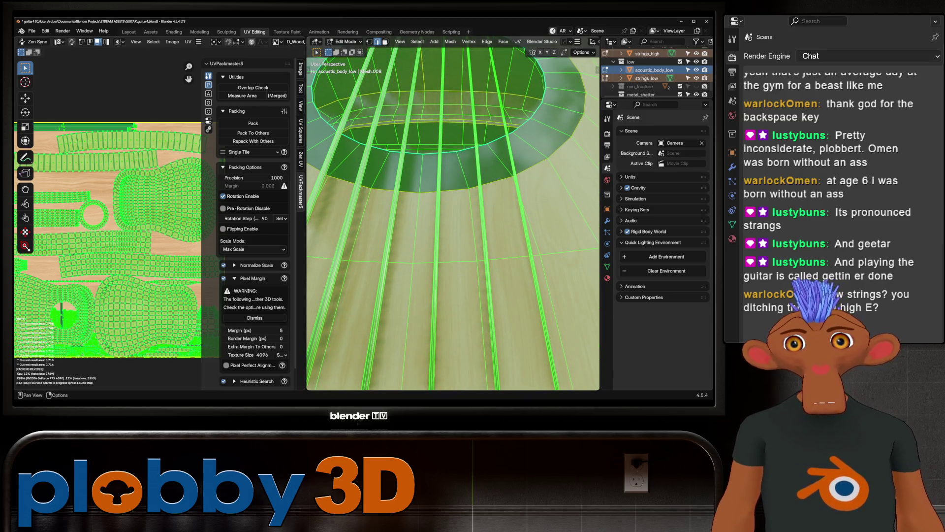
pyautogui.moveTo(453, 197); pyautogui.dragTo(453, 236, button='middle')
pyautogui.scroll(-3, 453, 217)
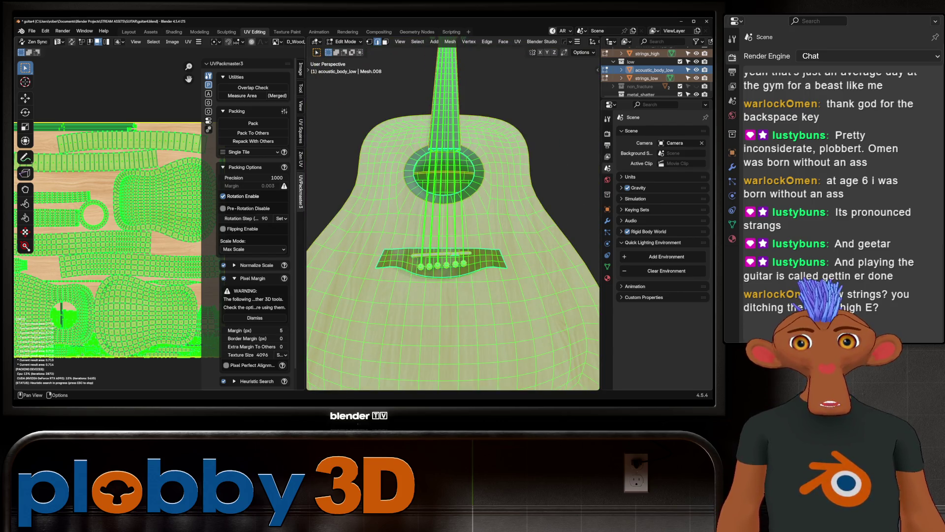
# - Stop the UV packer's heuristic search, leave Edit Mode, and return to the Layout workspace
pyautogui.press('Escape')
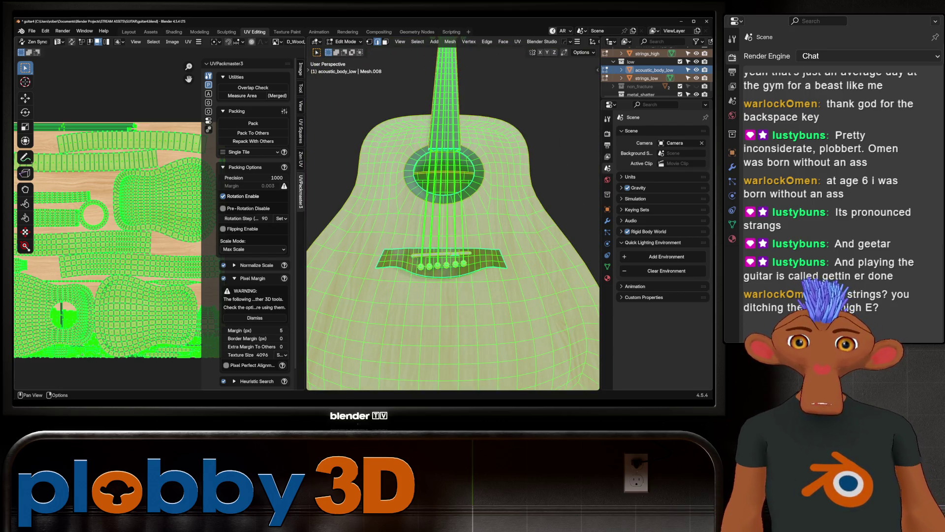
pyautogui.press('Tab')
pyautogui.scroll(-4, 108, 237)
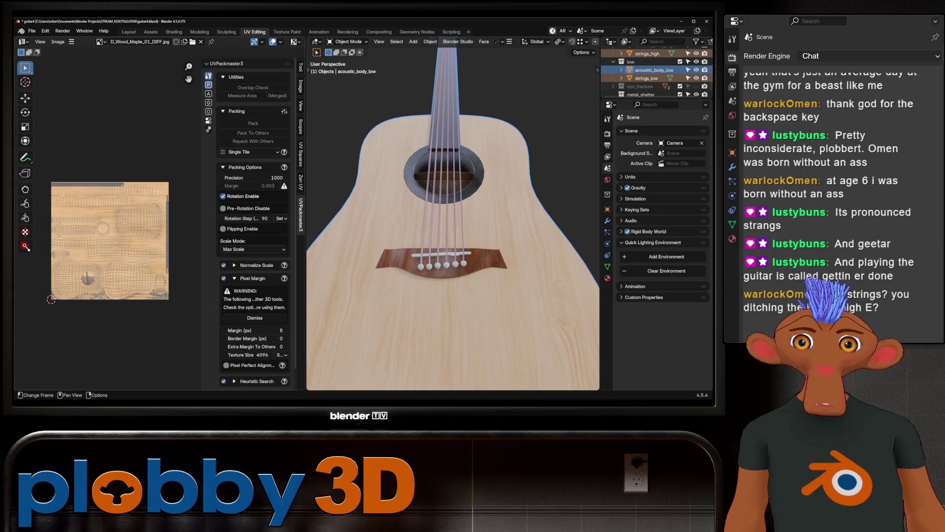
pyautogui.click(128, 32)
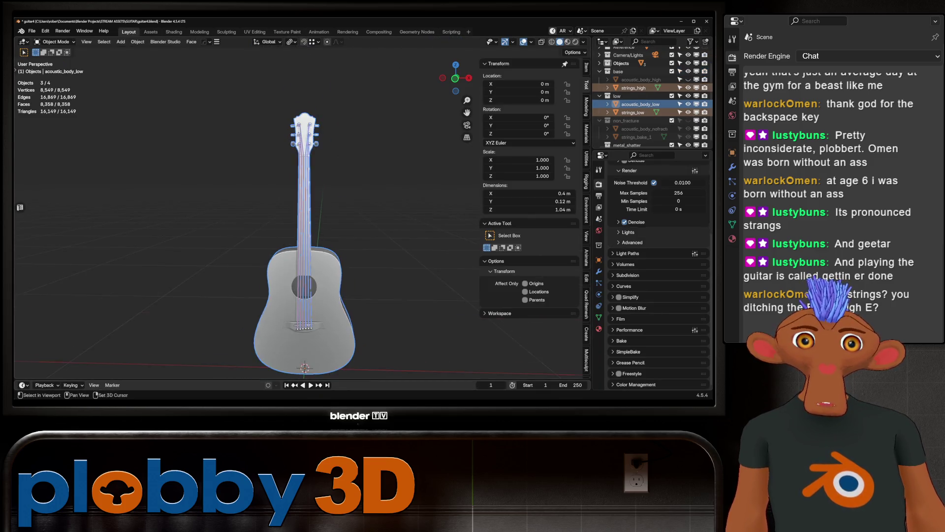
# - Orbit to a three-quarter view of the guitar and review the Output and Render properties
pyautogui.scroll(4, 295, 212)
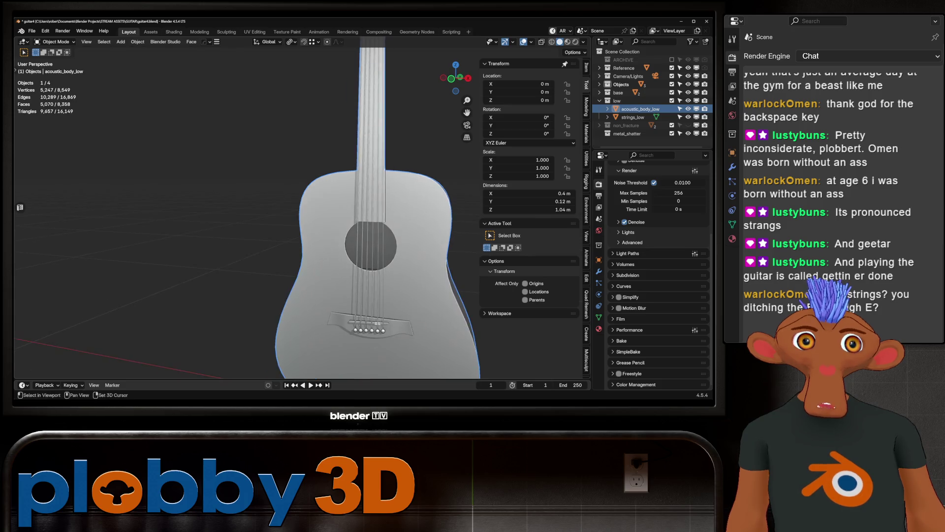
pyautogui.moveTo(296, 212); pyautogui.dragTo(266, 207, button='middle')
pyautogui.click(599, 196)
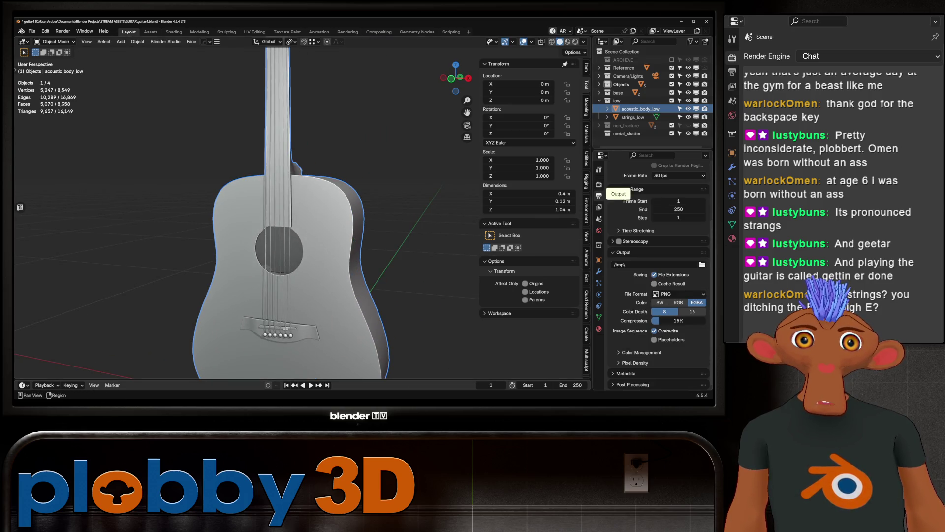
pyautogui.click(598, 184)
pyautogui.scroll(-3, 655, 246)
pyautogui.scroll(-10, 655, 271)
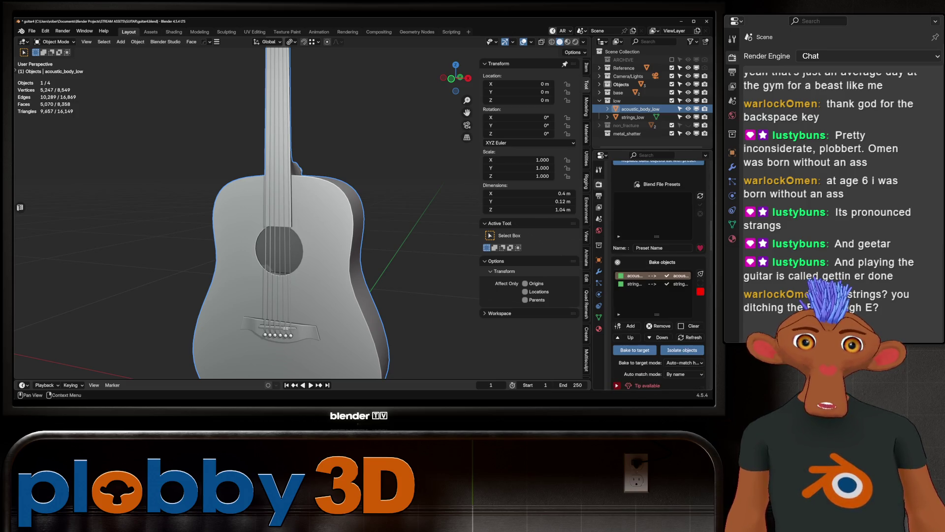
pyautogui.scroll(-3, 657, 275)
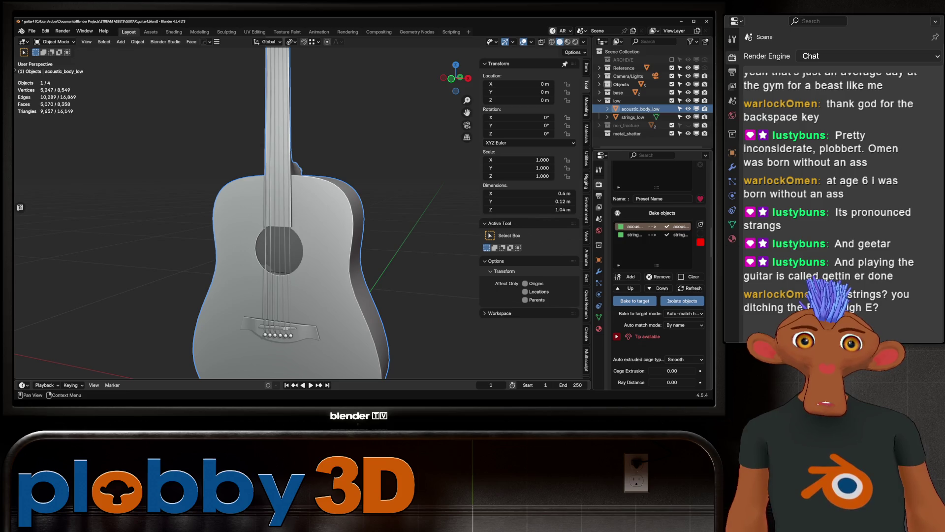
# - Save an incremental copy as guitar5.blend and scroll down to SimpleBake's Export settings
pyautogui.hotkey('ctrl', 'alt', 's')
pyautogui.scroll(-10, 659, 276)
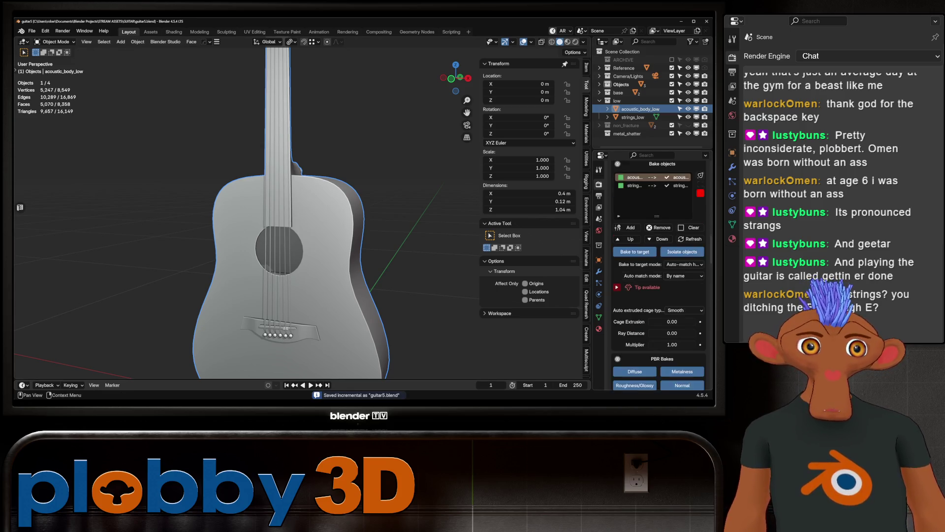
pyautogui.scroll(-12, 658, 276)
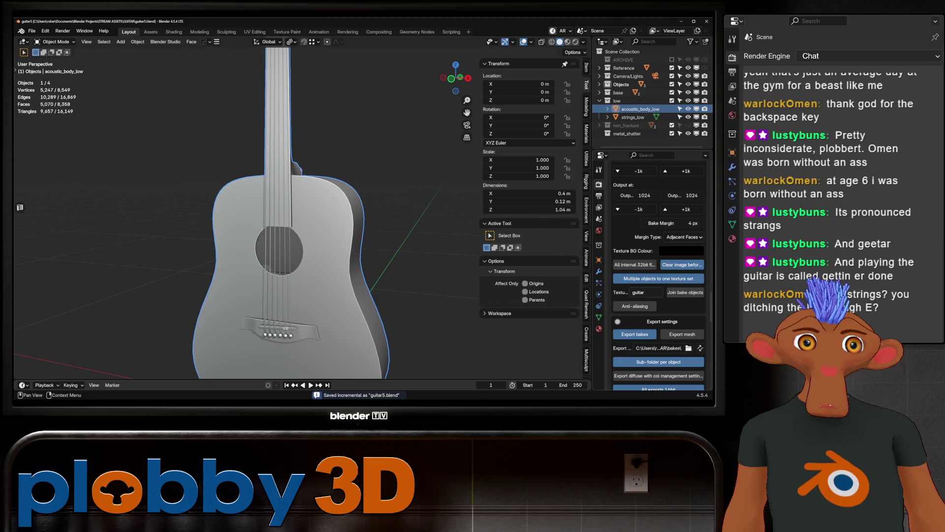
# - Create a guitarshatter folder inside the baked directory and set it as SimpleBake's export path
pyautogui.click(689, 315)
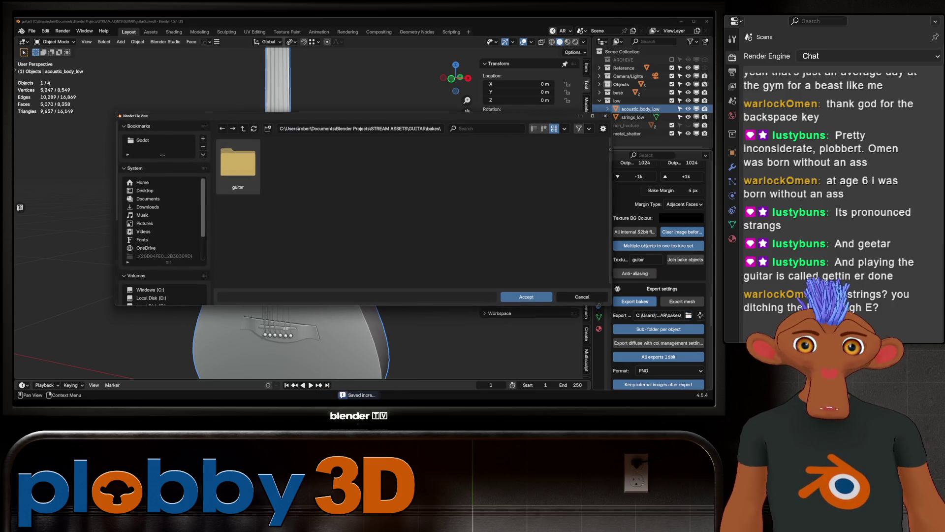
pyautogui.click(268, 129)
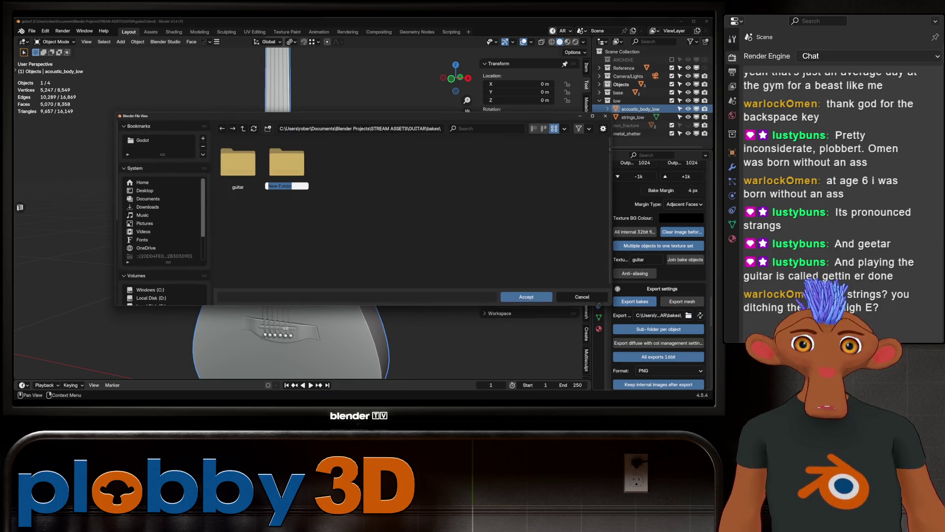
pyautogui.write('g')
pyautogui.write('atter')
pyautogui.press('Return')
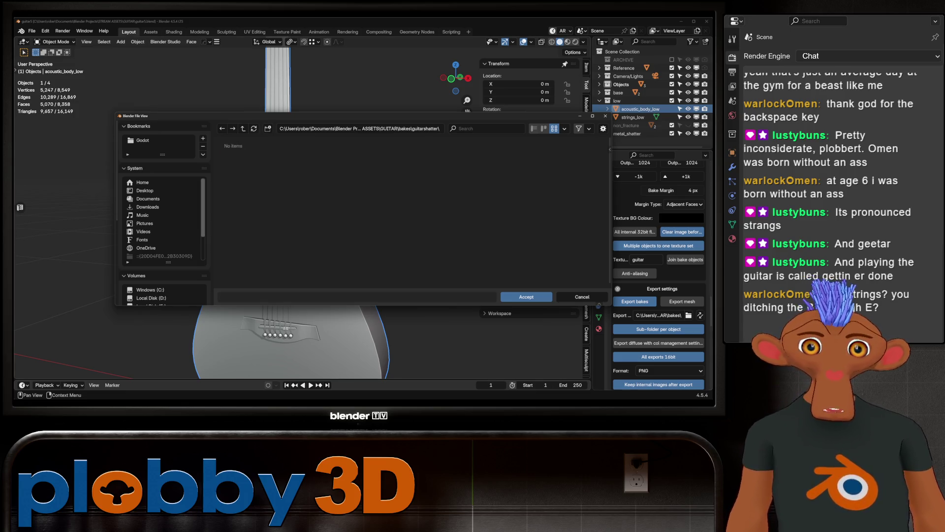
pyautogui.click(526, 297)
pyautogui.scroll(-5, 659, 276)
pyautogui.scroll(-8, 659, 276)
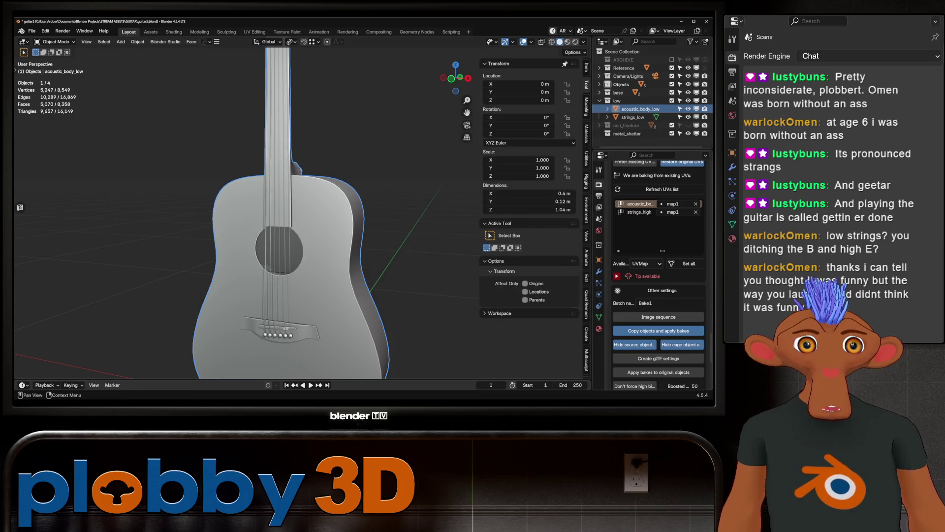
# - Set SimpleBake's bake batch name to 'shattered'
pyautogui.scroll(-3, 658, 295)
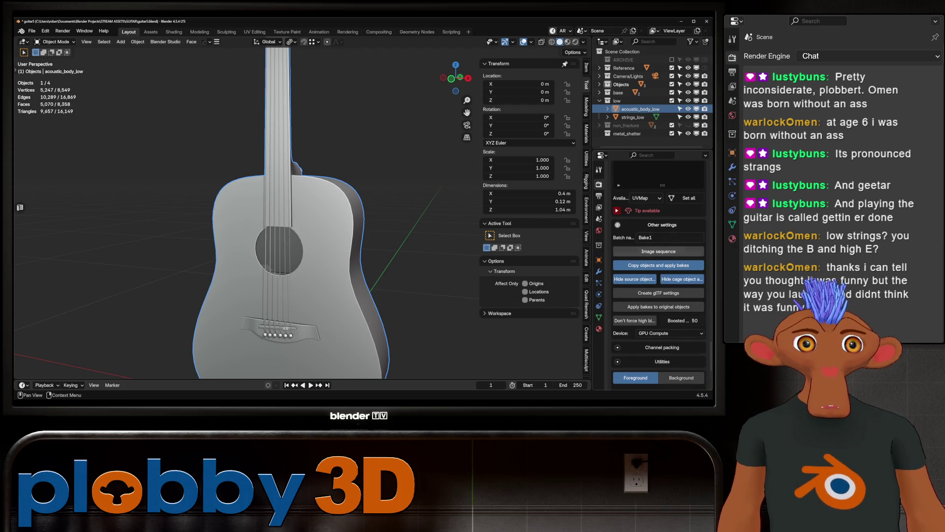
pyautogui.click(670, 237)
pyautogui.write('shattered')
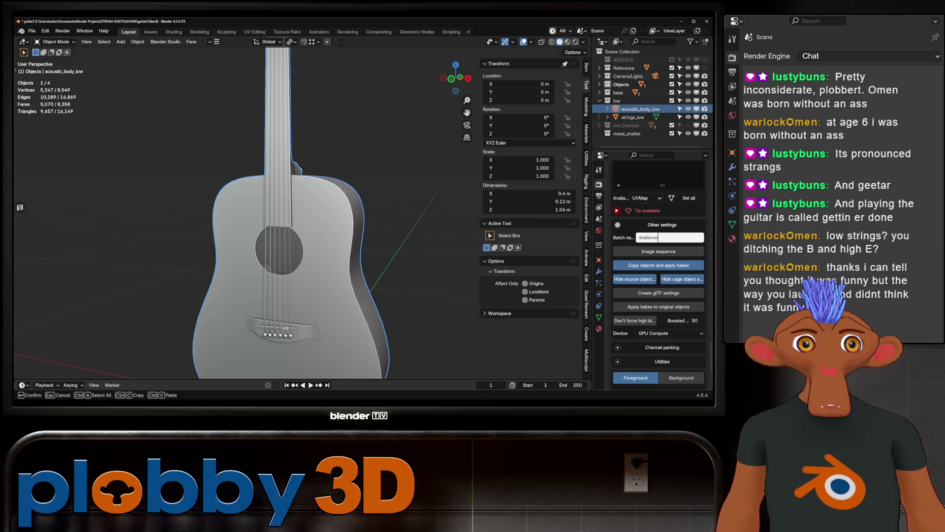
pyautogui.press('Return')
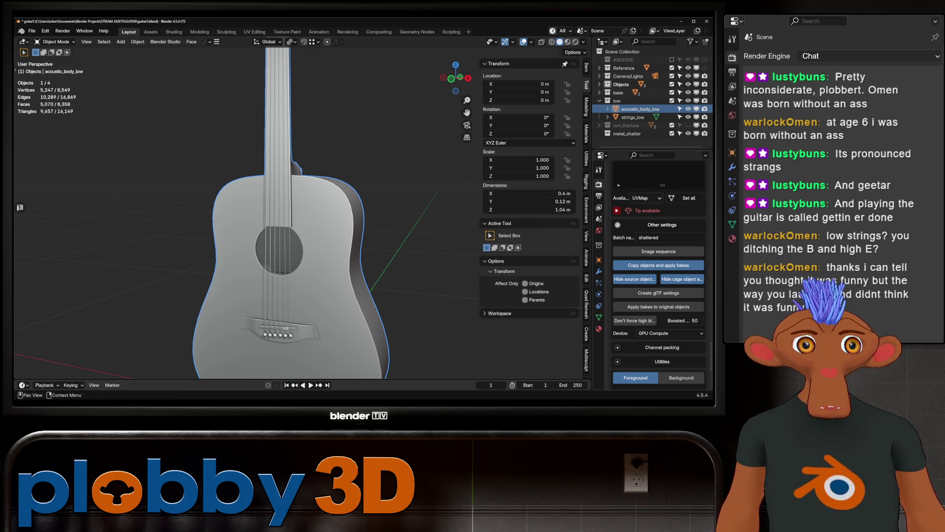
pyautogui.scroll(-10, 659, 276)
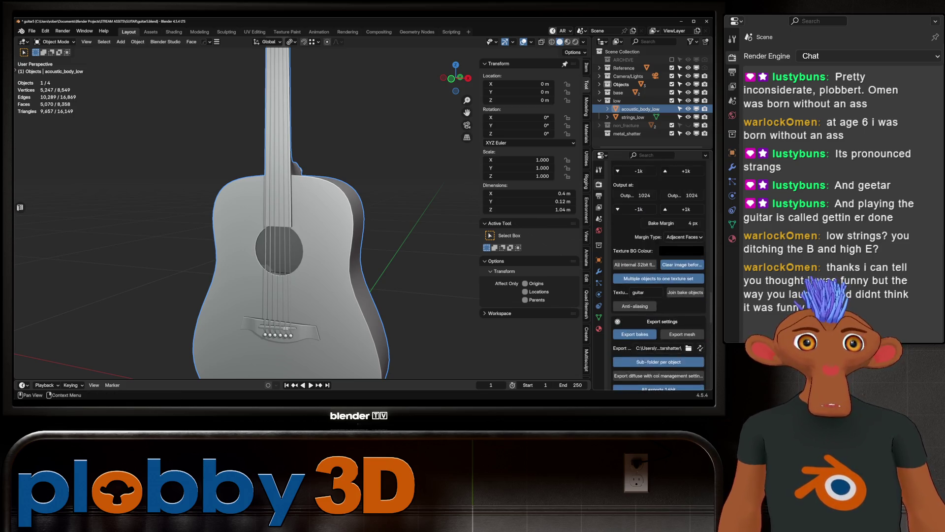
pyautogui.scroll(-8, 659, 276)
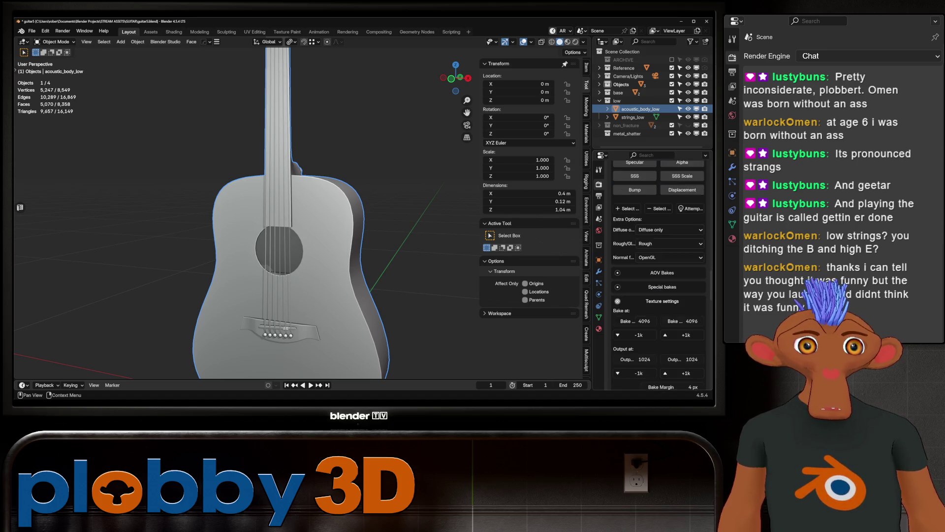
# - Save the file and launch the auto-match high-to-low bake, which aborts because acoustic_body_high is hidden
pyautogui.hotkey('ctrl', 's')
pyautogui.scroll(-10, 659, 274)
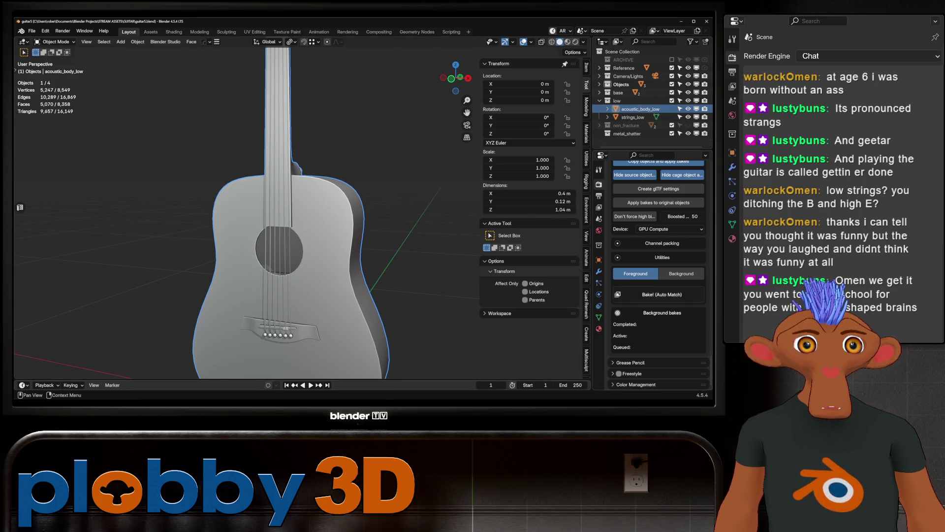
pyautogui.click(662, 295)
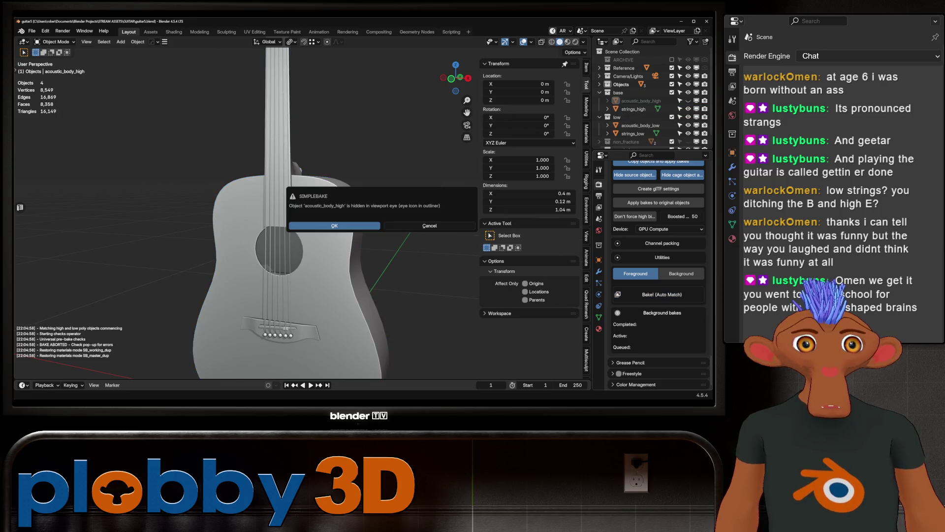
# - Accept the warning to unhide acoustic_body_high and restart the auto-match high-to-low bake
pyautogui.press('Return')
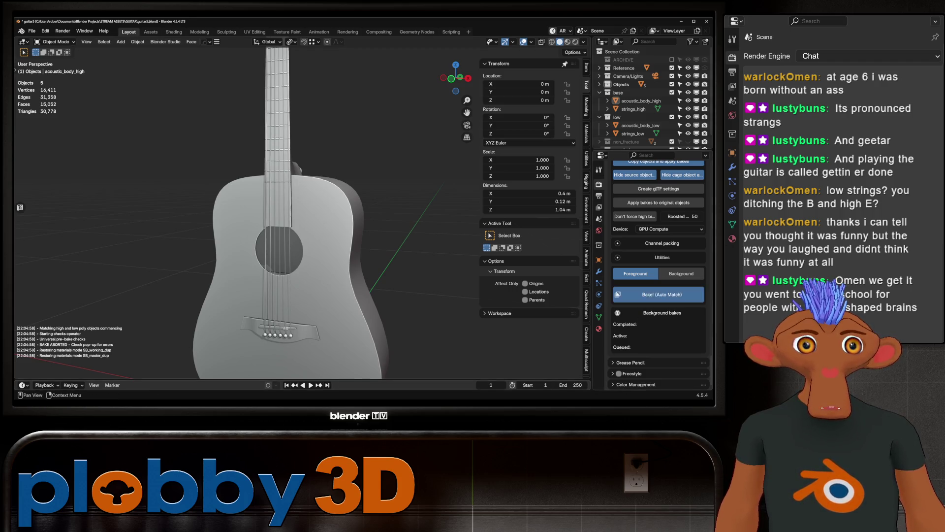
pyautogui.click(662, 295)
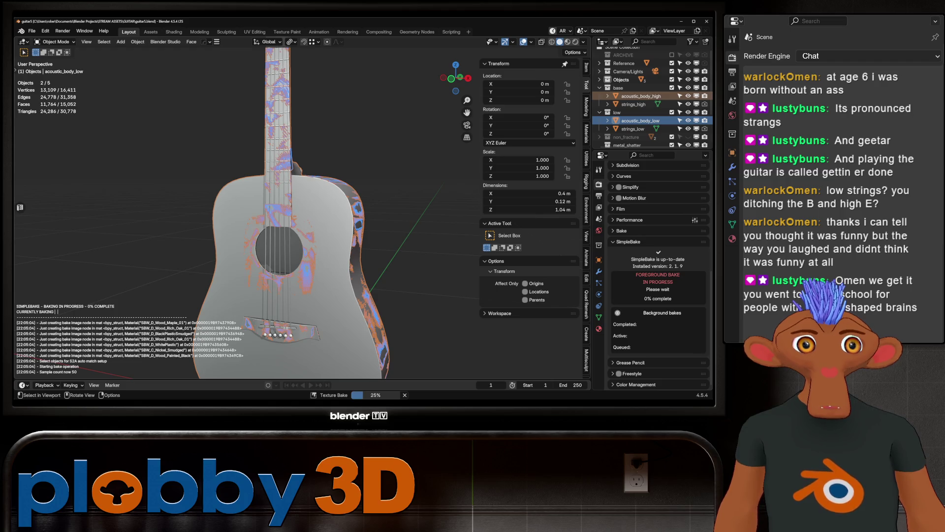
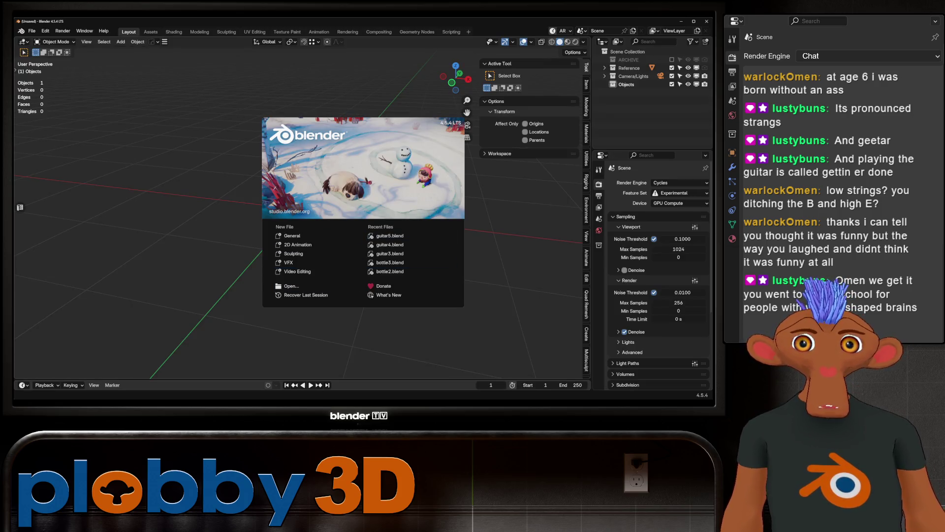
# - Open guitar5.blend and zoom in on the guitar
pyautogui.click(390, 235)
pyautogui.scroll(2, 650, 98)
pyautogui.moveTo(296, 221); pyautogui.dragTo(197, 226, button='middle')
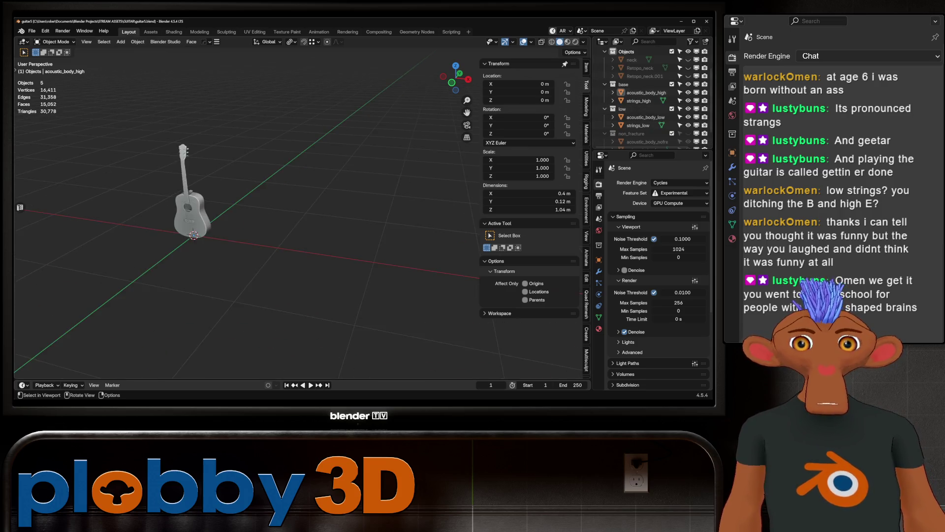
pyautogui.scroll(10, 246, 212)
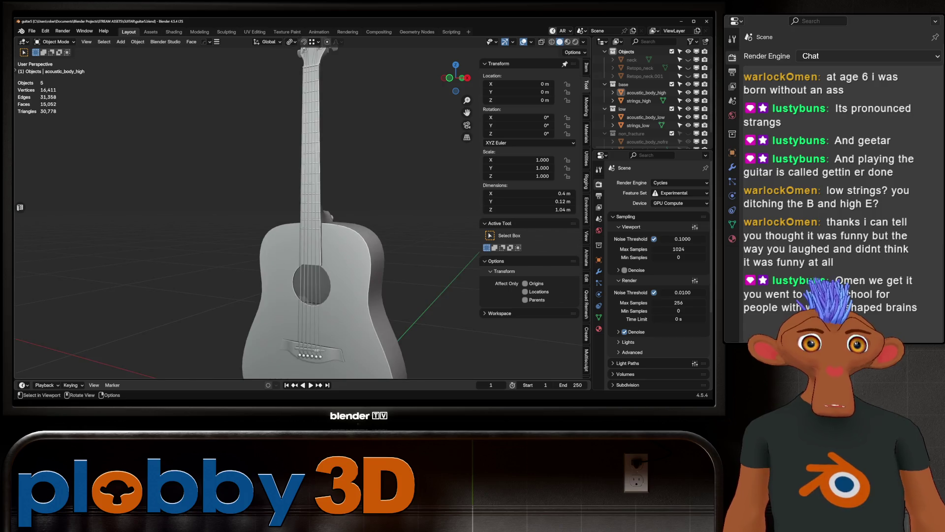
pyautogui.scroll(3, 305, 212)
# - Duplicate the low-poly guitar body in place and move the copy into the ARCHIVE collection
pyautogui.click(645, 117)
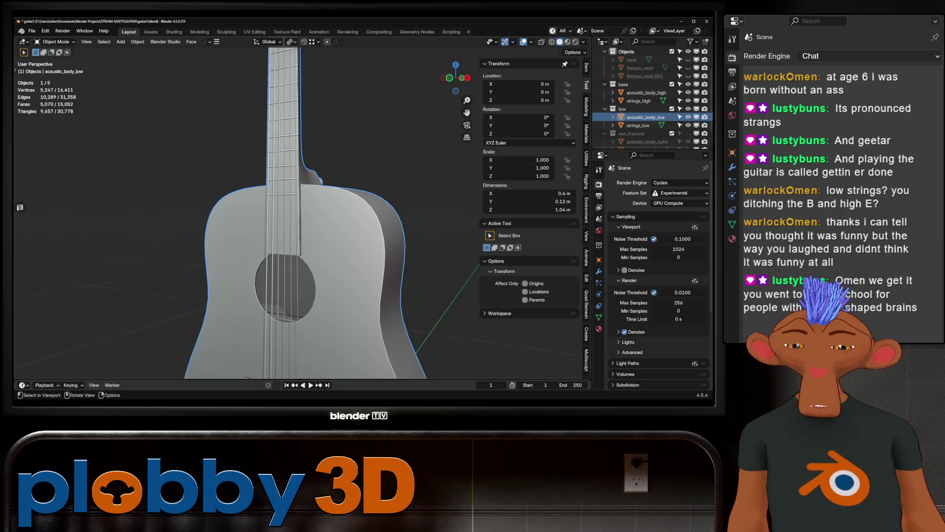
pyautogui.hotkey('shift', 'd')
pyautogui.press('Escape')
pyautogui.press('m')
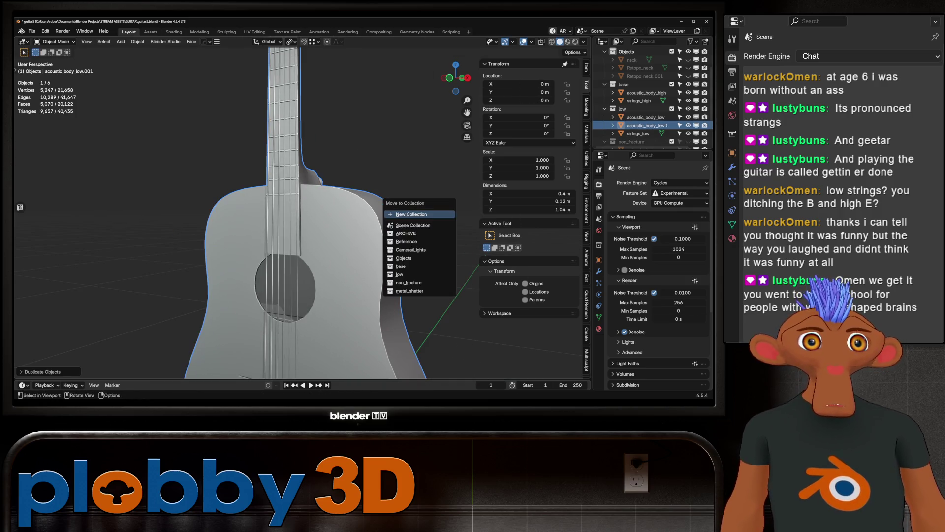
pyautogui.click(419, 233)
# - Replace the body's materials with one new material named shatter_guitar, then start texture setup in Shading
pyautogui.click(334, 236)
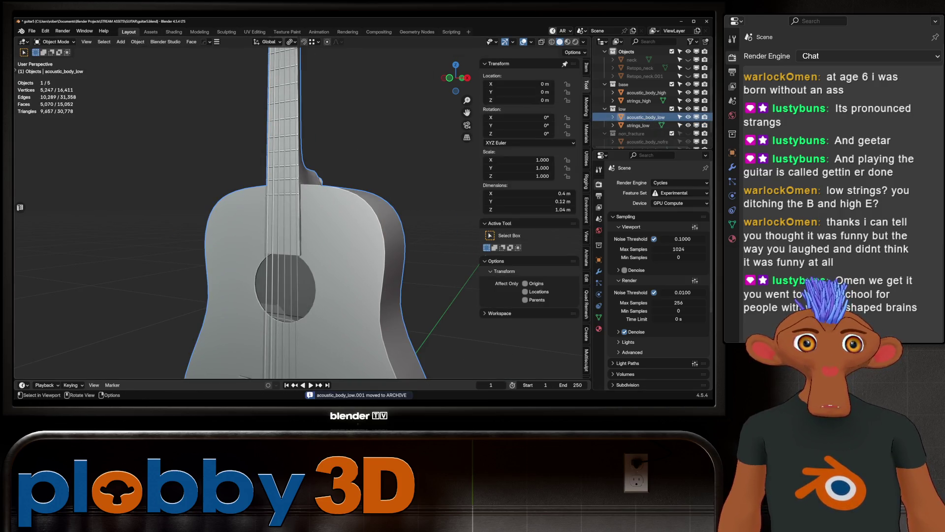
pyautogui.click(599, 329)
pyautogui.click(706, 190)
pyautogui.click(706, 190)
pyautogui.click(706, 191)
pyautogui.click(705, 190)
pyautogui.click(705, 190)
pyautogui.click(669, 217)
pyautogui.doubleClick(636, 185)
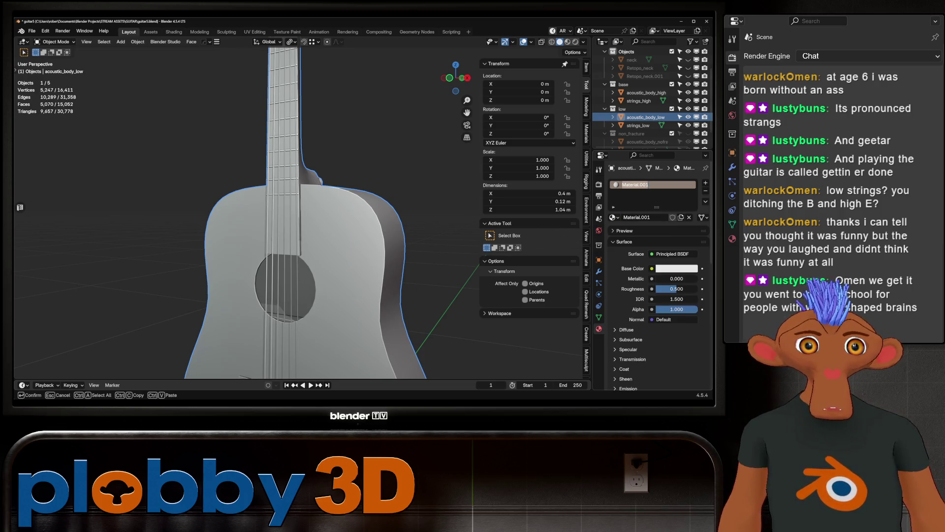
pyautogui.write('shatter_gu')
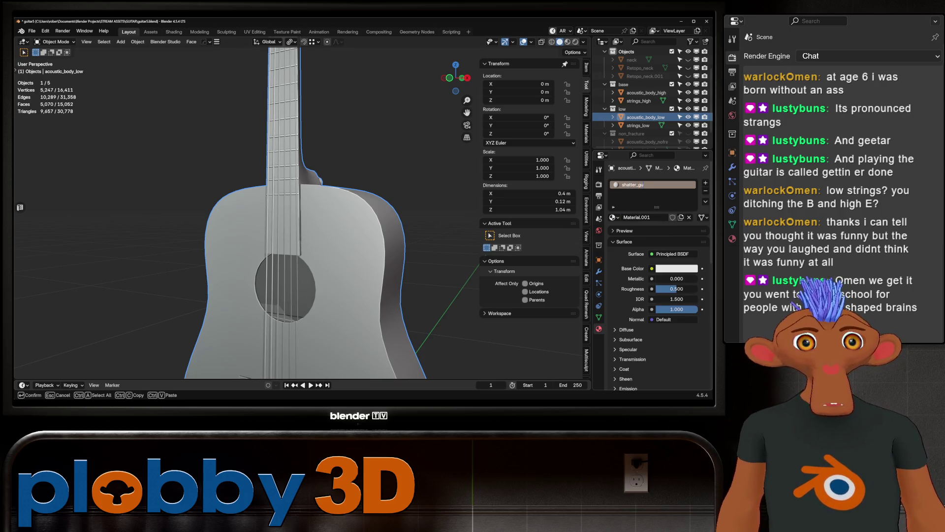
pyautogui.write('itar')
pyautogui.press('Return')
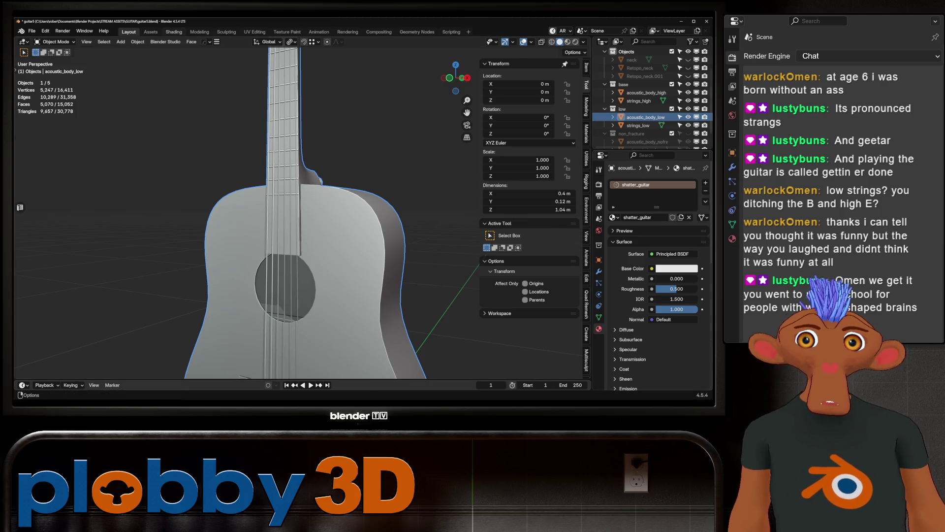
pyautogui.click(174, 31)
pyautogui.hotkey('ctrl', 'shift', 't')
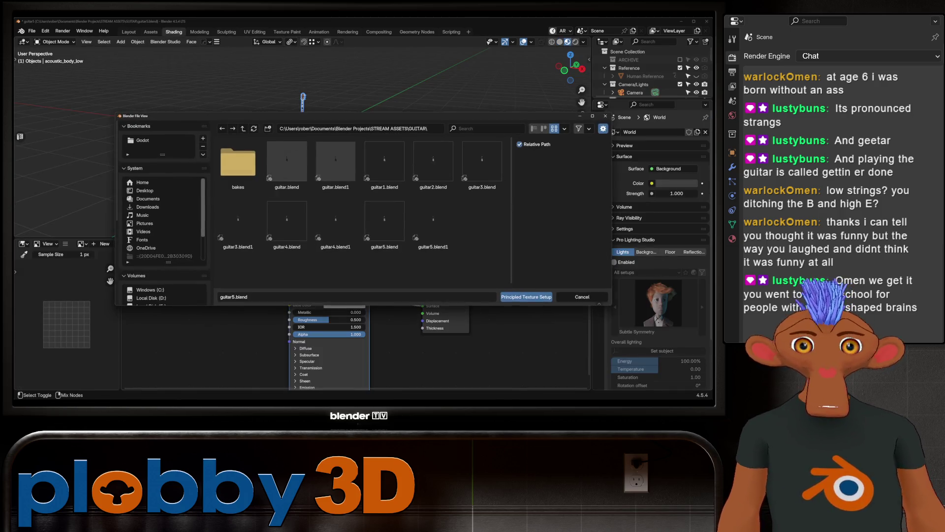
# - Load all four baked guitar textures into shatter_guitar with Principled Texture Setup
pyautogui.doubleClick(238, 162)
pyautogui.press('a')
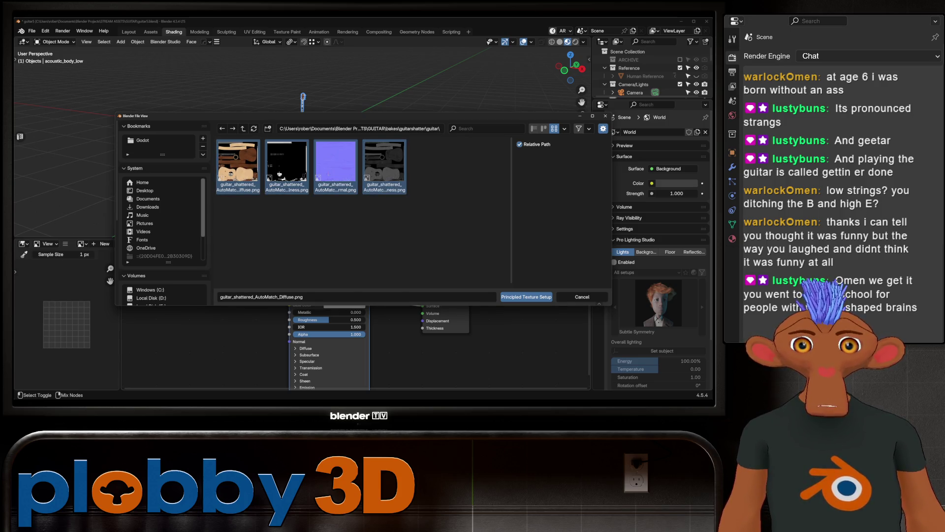
pyautogui.click(525, 297)
# - Orbit and zoom to inspect the textured body and headstock, then begin renaming the strings object
pyautogui.scroll(6, 303, 138)
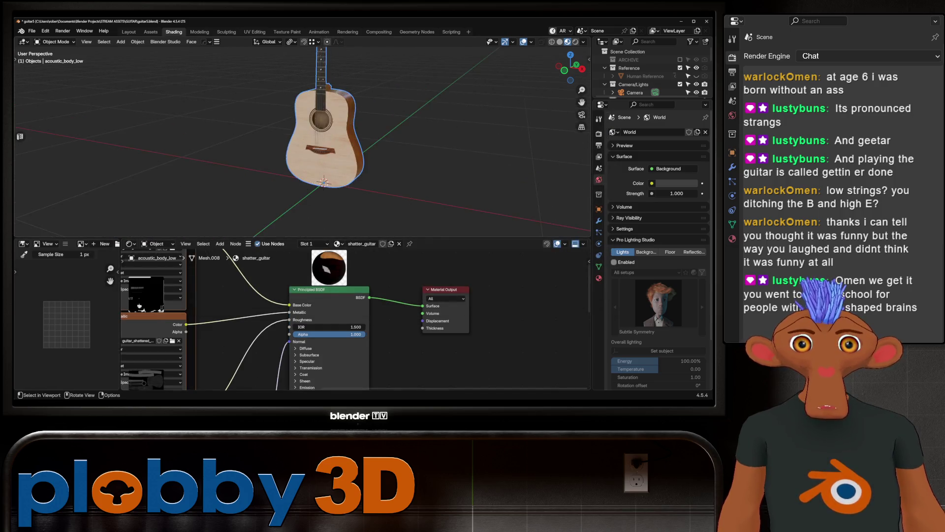
pyautogui.moveTo(302, 138); pyautogui.dragTo(364, 143, button='middle')
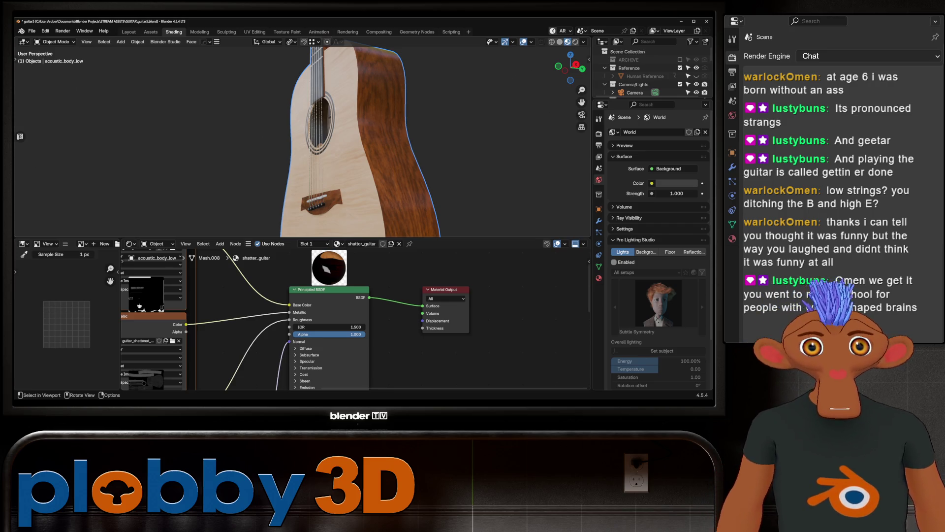
pyautogui.scroll(-4, 320, 143)
pyautogui.moveTo(320, 143); pyautogui.dragTo(354, 113, button='middle')
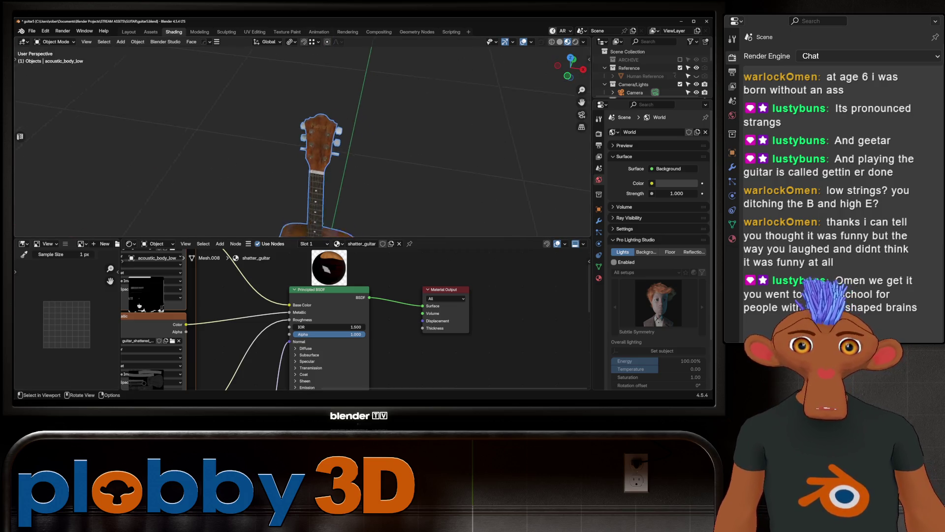
pyautogui.scroll(5, 315, 143)
pyautogui.moveTo(315, 143)
pyautogui.mouseDown(button='middle')
pyautogui.moveTo(291, 148)
pyautogui.moveTo(331, 141)
pyautogui.mouseUp(button='middle')
pyautogui.scroll(-6, 325, 143)
pyautogui.scroll(-5, 650, 74)
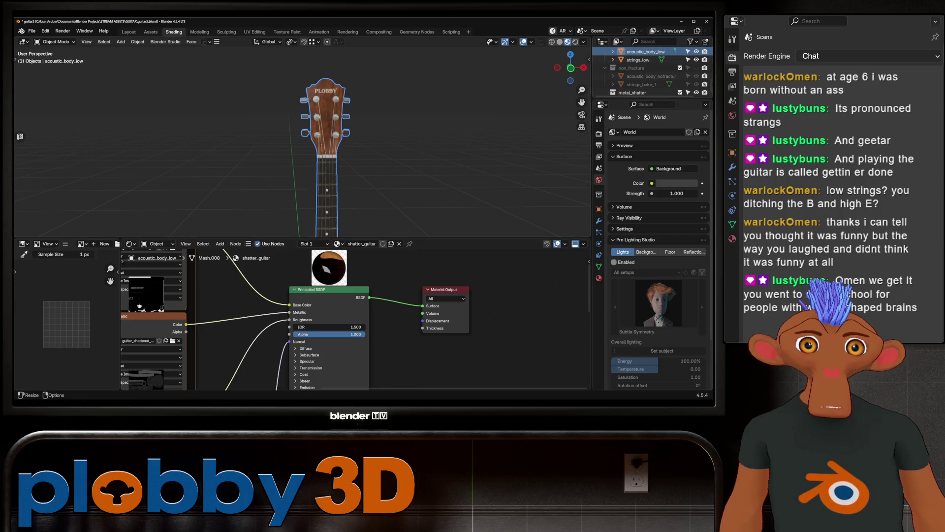
pyautogui.scroll(3, 650, 74)
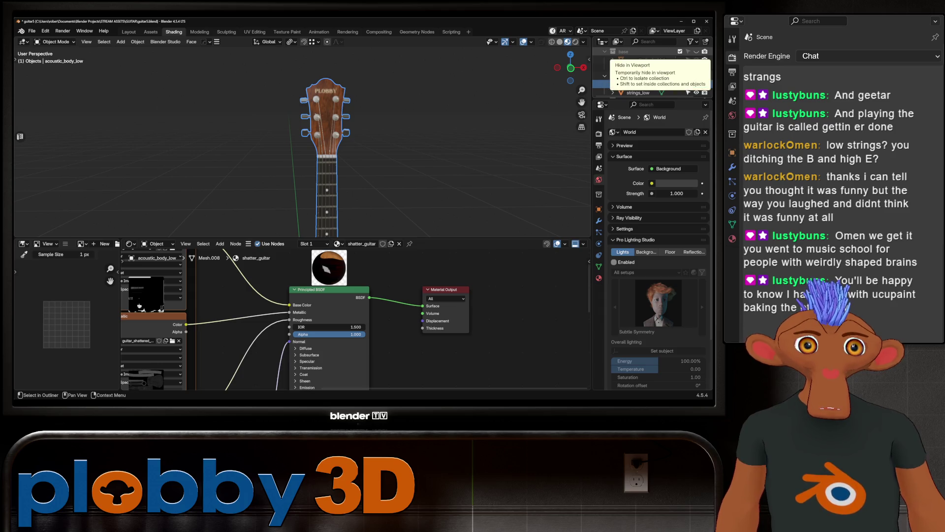
pyautogui.scroll(7, 355, 102)
pyautogui.scroll(-10, 355, 102)
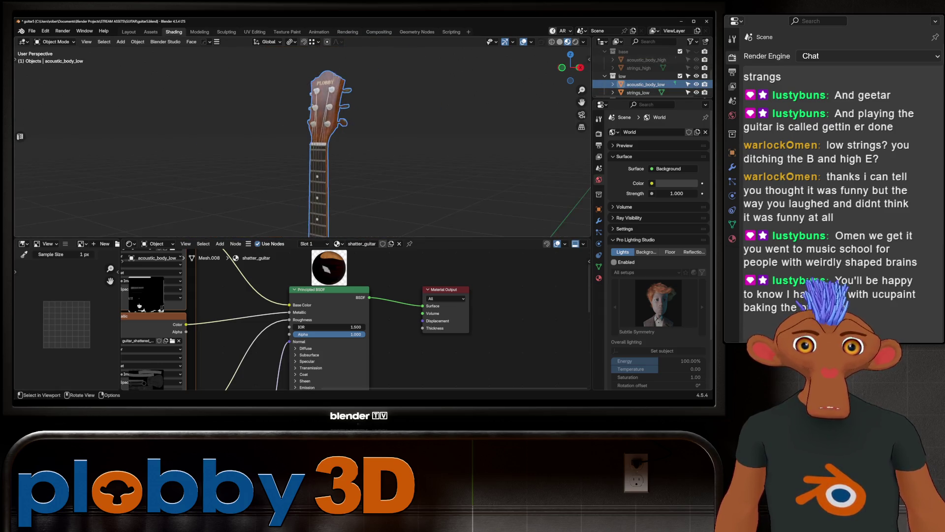
pyautogui.moveTo(354, 102); pyautogui.dragTo(356, 98, button='middle')
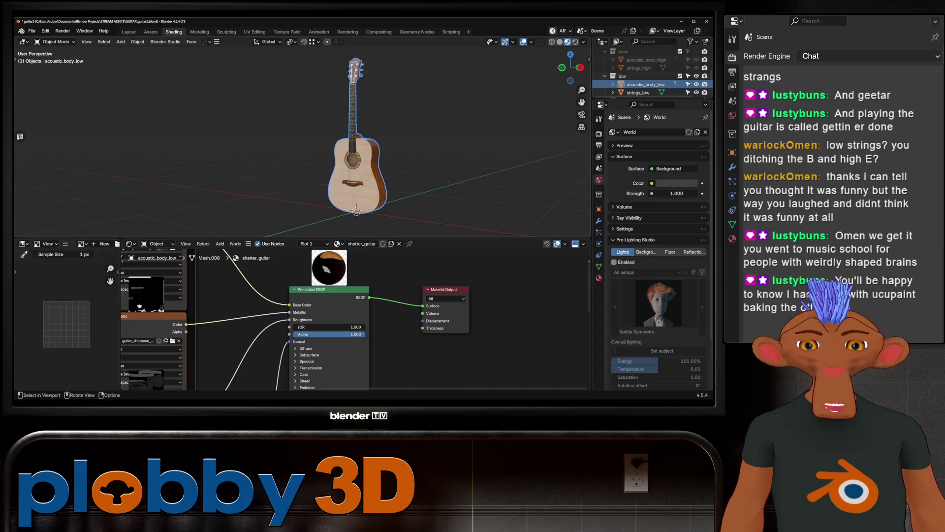
pyautogui.scroll(8, 352, 185)
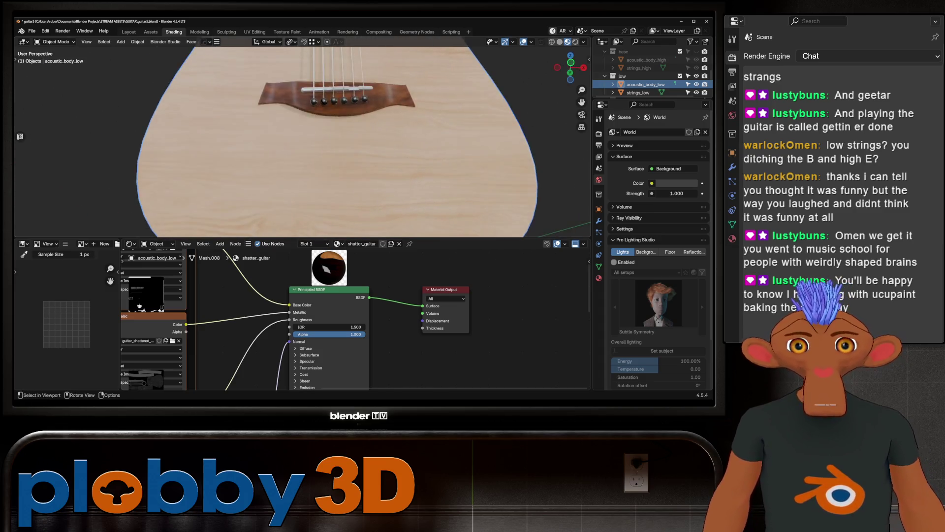
pyautogui.scroll(5, 353, 96)
pyautogui.scroll(-6, 303, 136)
pyautogui.moveTo(303, 137)
pyautogui.mouseDown(button='middle')
pyautogui.moveTo(217, 118)
pyautogui.moveTo(317, 116)
pyautogui.mouseUp(button='middle')
pyautogui.scroll(-3, 318, 123)
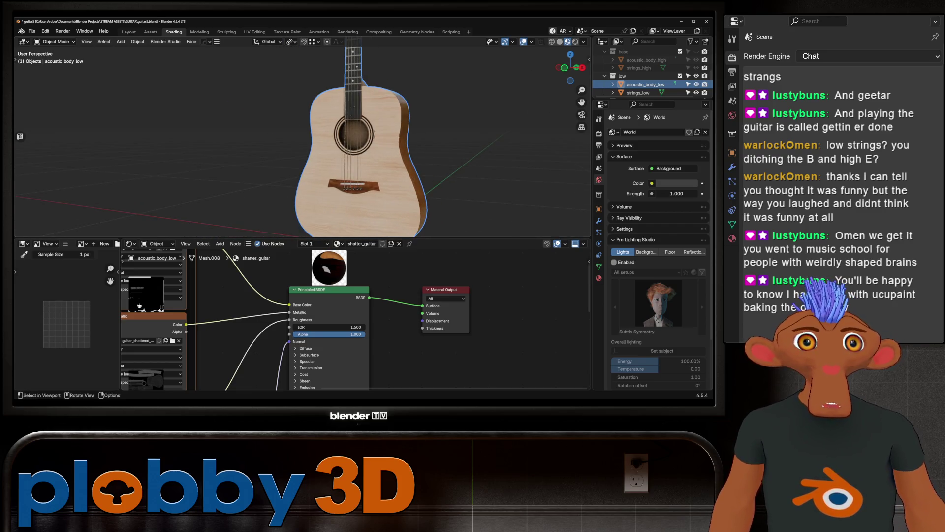
pyautogui.scroll(-2, 650, 71)
pyautogui.scroll(8, 296, 137)
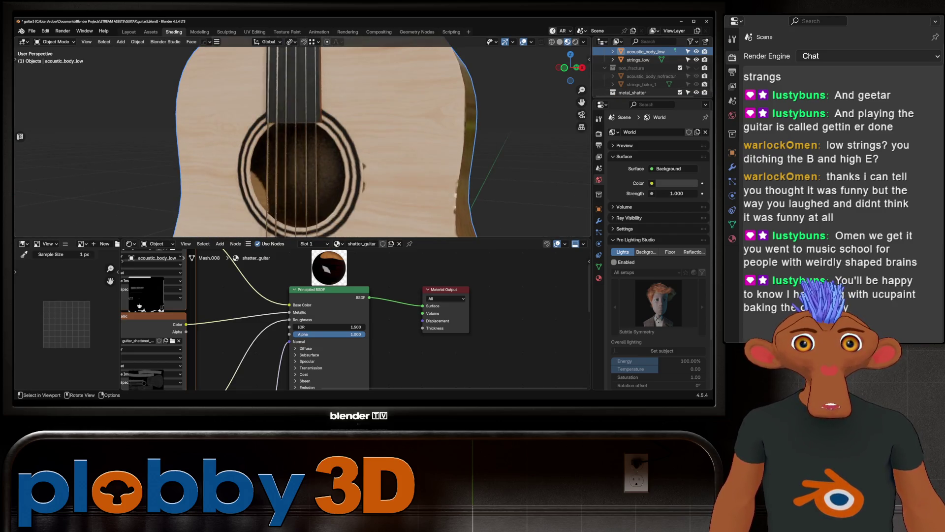
pyautogui.scroll(1, 640, 69)
pyautogui.doubleClick(638, 68)
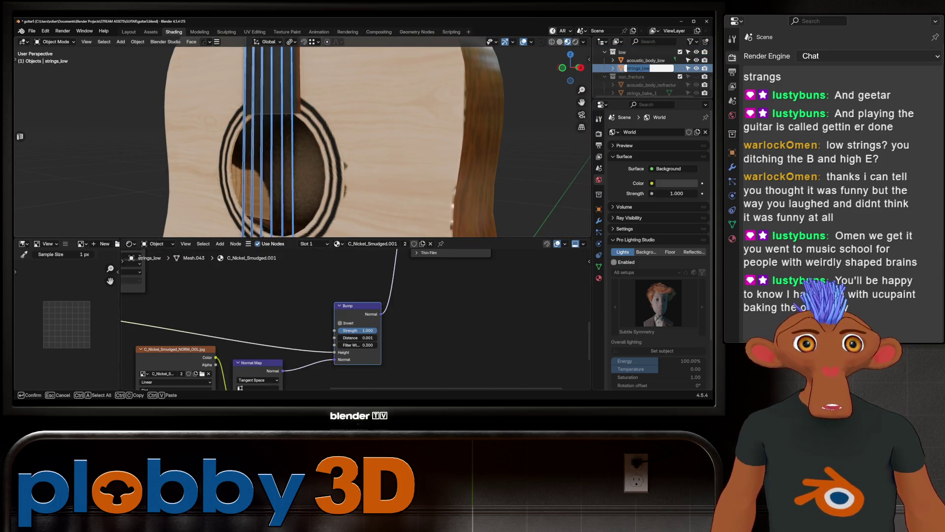
# - Rename the strings to strings_shatter and assign them the shatter_guitar material
pyautogui.press('BackSpace')
pyautogui.press('BackSpace')
pyautogui.press('BackSpace')
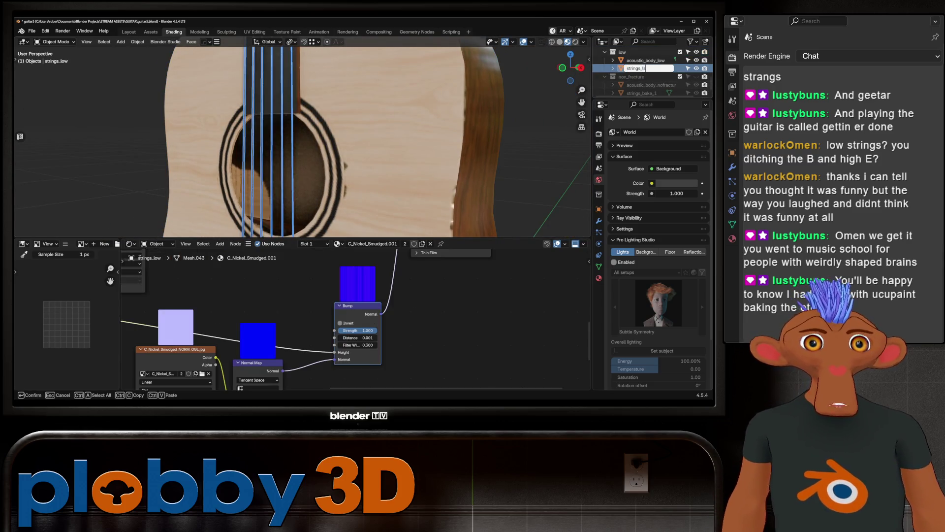
pyautogui.write('shatter')
pyautogui.press('Return')
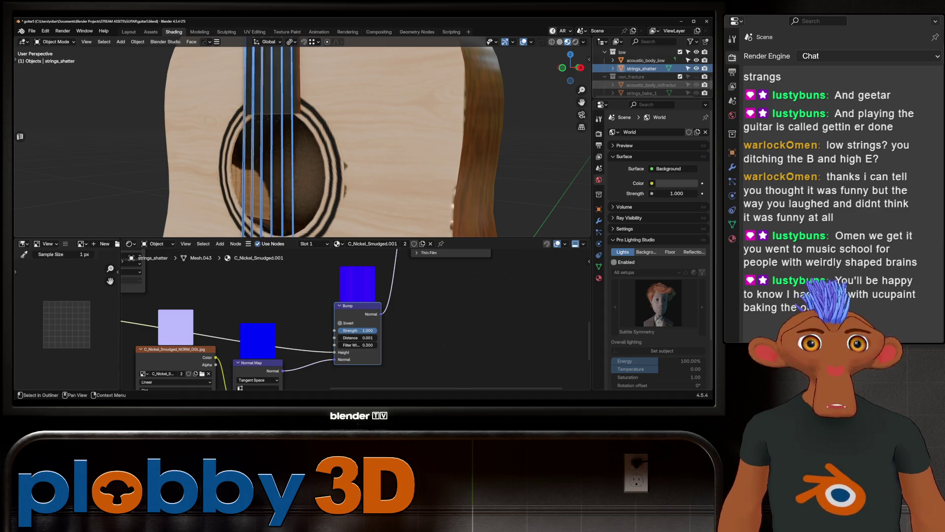
pyautogui.click(599, 277)
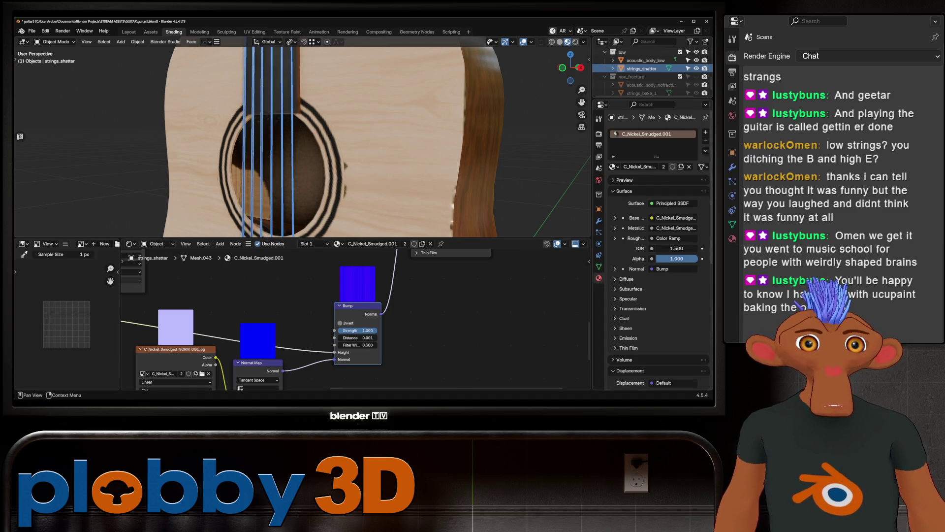
pyautogui.click(613, 167)
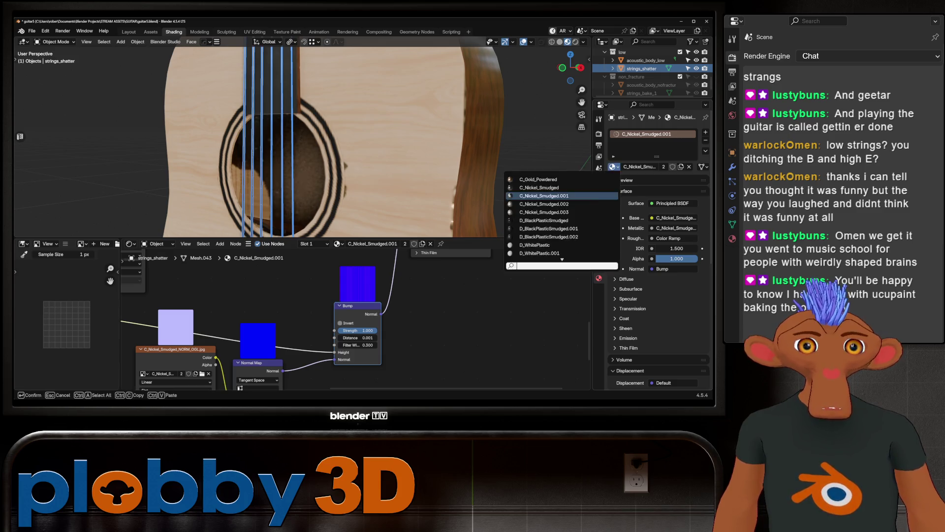
pyautogui.click(613, 167)
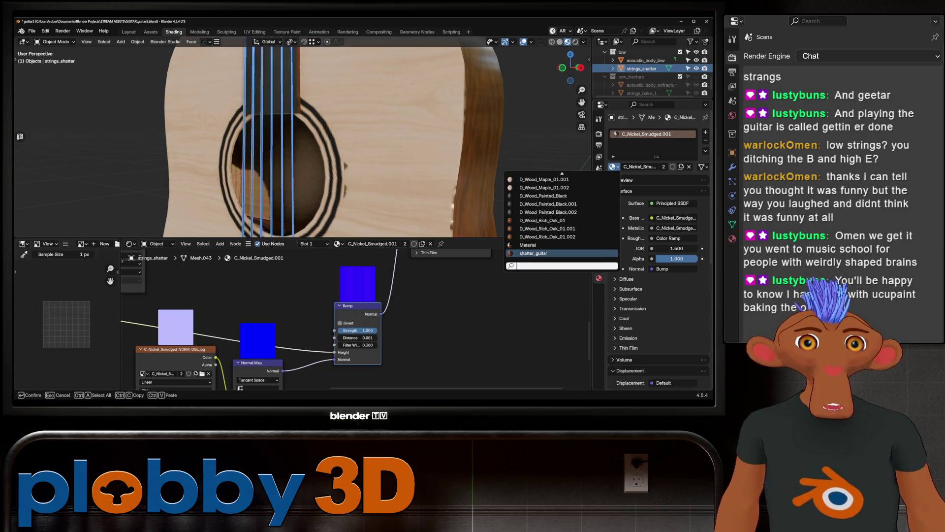
pyautogui.click(533, 253)
pyautogui.moveTo(344, 148)
pyautogui.mouseDown(button='middle')
pyautogui.moveTo(404, 148)
pyautogui.moveTo(276, 147)
pyautogui.mouseUp(button='middle')
# - Rename acoustic_body_low to acoustic_body_shattered, select it and frame the guitar
pyautogui.doubleClick(645, 68)
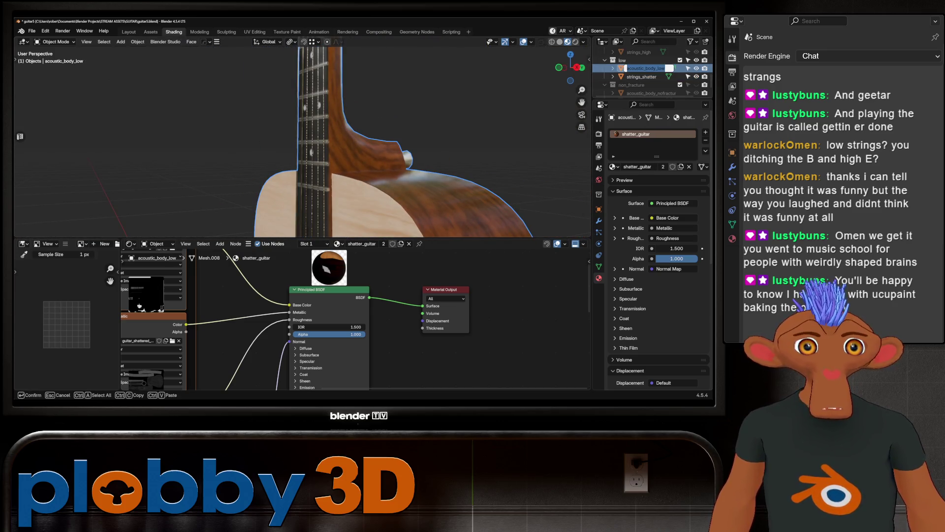
pyautogui.click(665, 68)
pyautogui.press('BackSpace')
pyautogui.press('BackSpace')
pyautogui.press('BackSpace')
pyautogui.write('attered')
pyautogui.press('Return')
pyautogui.scroll(-3, 650, 71)
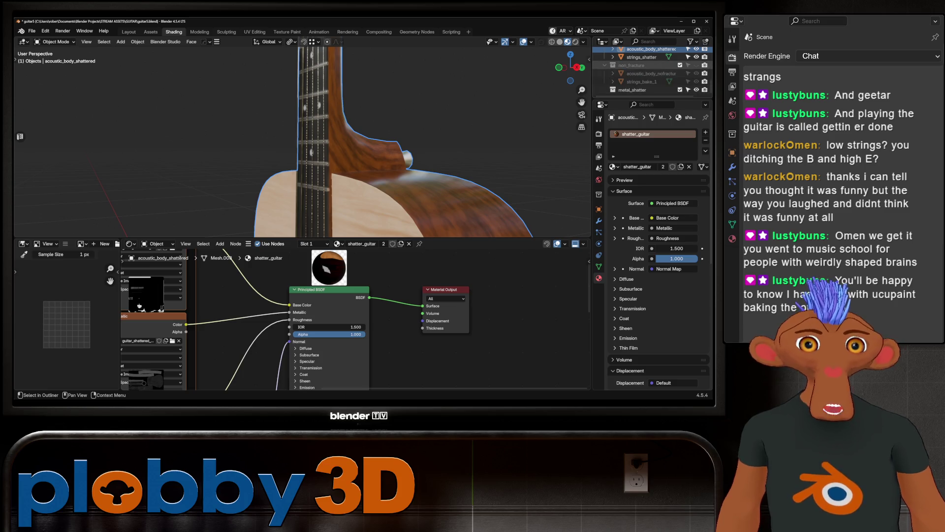
pyautogui.click(605, 65)
pyautogui.click(632, 90)
pyautogui.click(645, 65)
pyautogui.press('KP_Decimal')
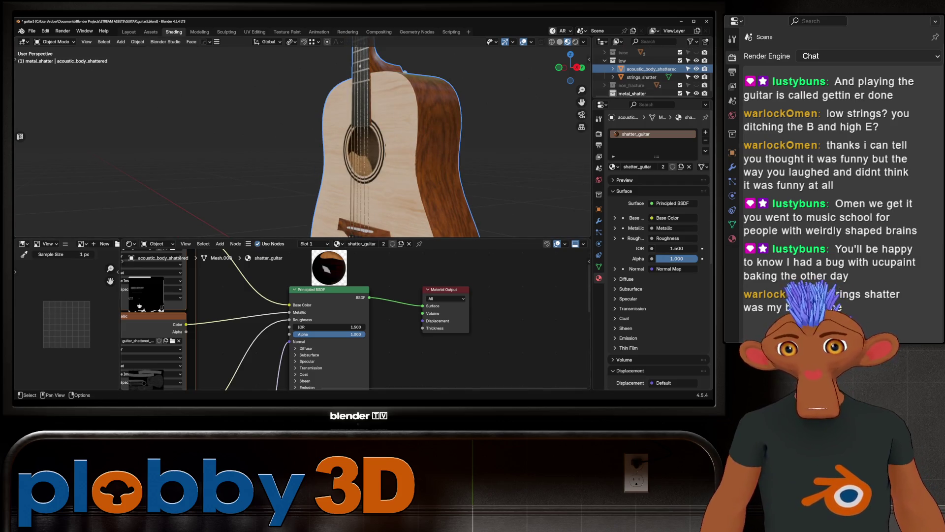
# - Save the file as the next incremental version, guitar6
pyautogui.hotkey('ctrl', 'alt', 's')
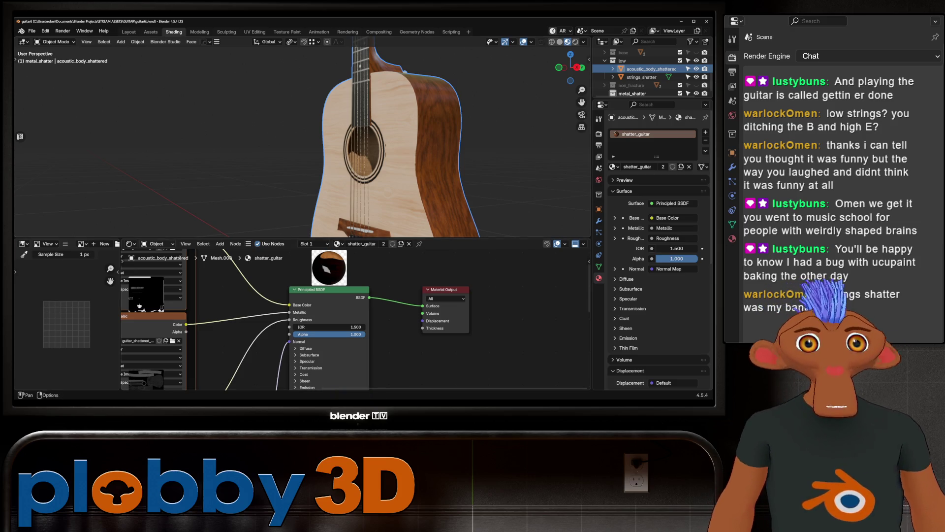
pyautogui.press('KP_Decimal')
pyautogui.moveTo(315, 147)
pyautogui.mouseDown(button='middle')
pyautogui.moveTo(266, 132)
pyautogui.moveTo(315, 147)
pyautogui.moveTo(379, 145)
pyautogui.mouseUp(button='middle')
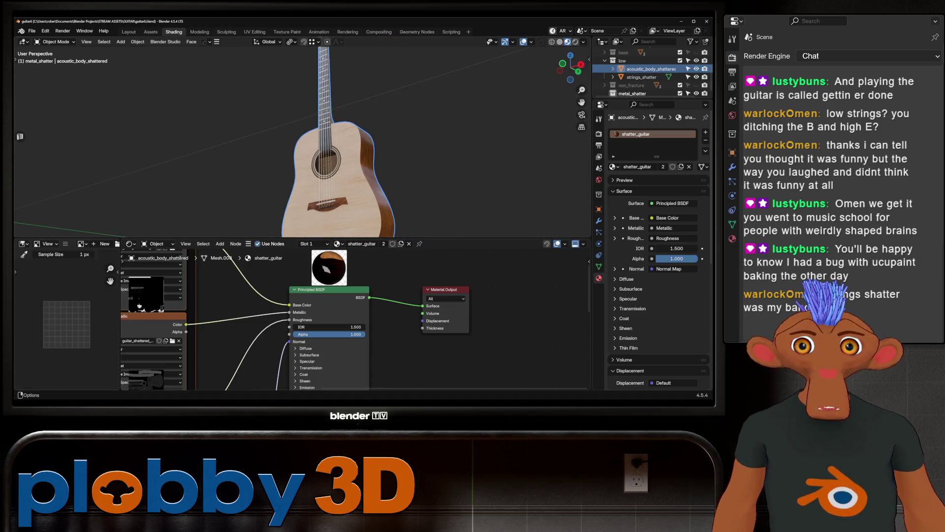
# - Switch to the Layout workspace and put the body into Edit Mode
pyautogui.click(128, 31)
pyautogui.scroll(-3, 271, 221)
pyautogui.scroll(3, 271, 222)
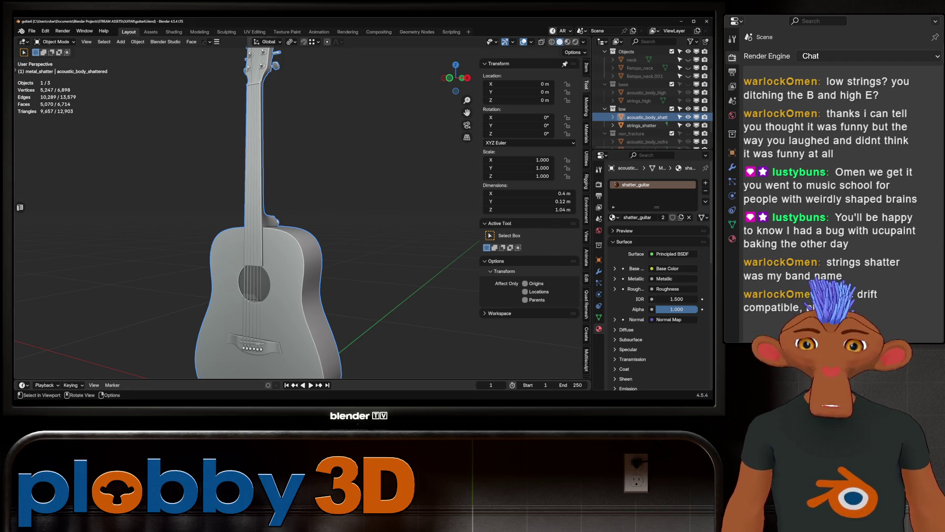
pyautogui.scroll(-3, 261, 221)
pyautogui.scroll(5, 261, 222)
pyautogui.press('Tab')
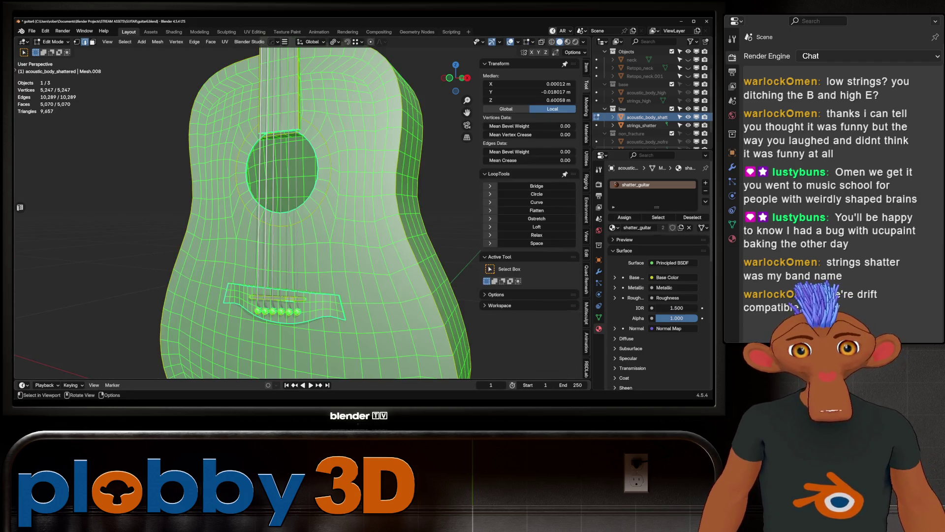
# - Toggle the body in and out of Edit Mode and orbit to a side view
pyautogui.press('Tab')
pyautogui.press('Tab')
pyautogui.scroll(3, 261, 221)
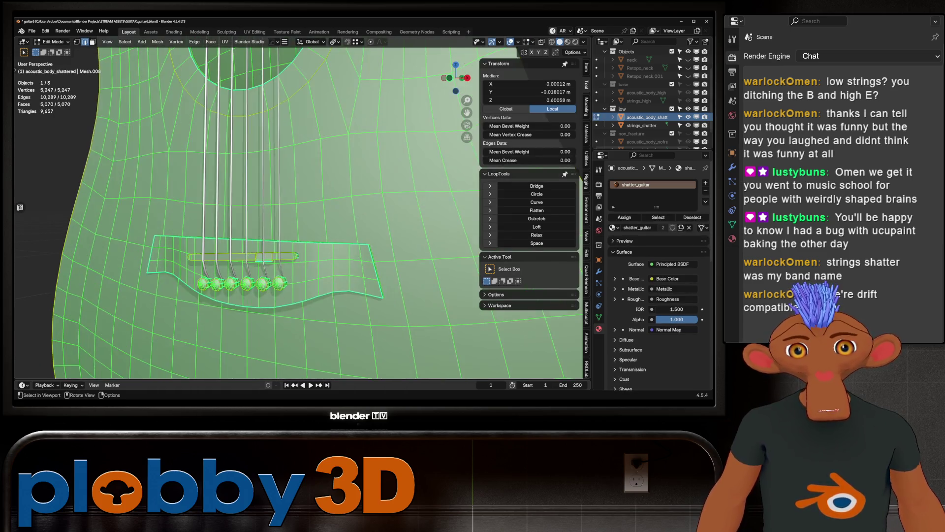
pyautogui.press('Tab')
pyautogui.scroll(-4, 261, 222)
pyautogui.moveTo(291, 376)
pyautogui.mouseDown(button='middle')
pyautogui.moveTo(265, 377)
pyautogui.moveTo(296, 374)
pyautogui.mouseUp(button='middle')
pyautogui.press('Tab')
pyautogui.scroll(-3, 296, 374)
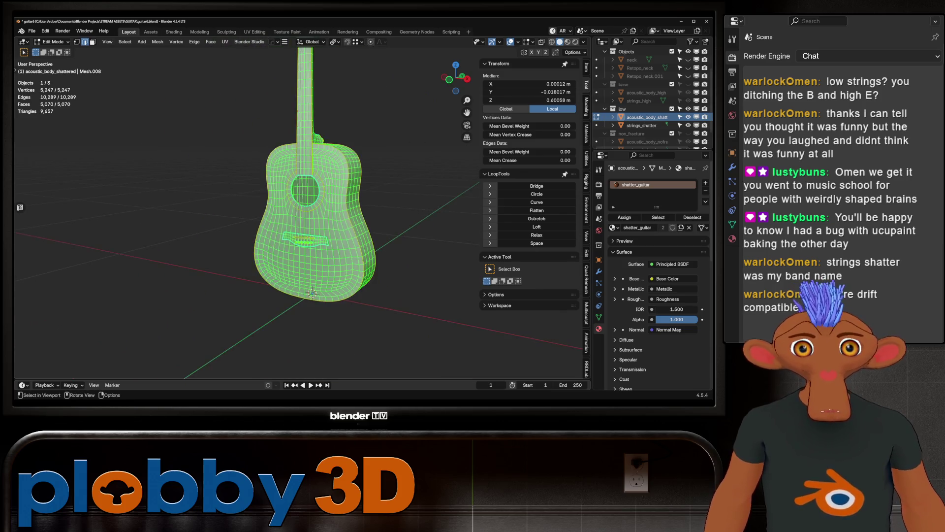
# - Clear the selection and select-linked the connected body pieces and the sound-hole ledge strip
pyautogui.hotkey('alt', 'a')
pyautogui.hotkey('ctrl', 'l')
pyautogui.press('KP_Decimal')
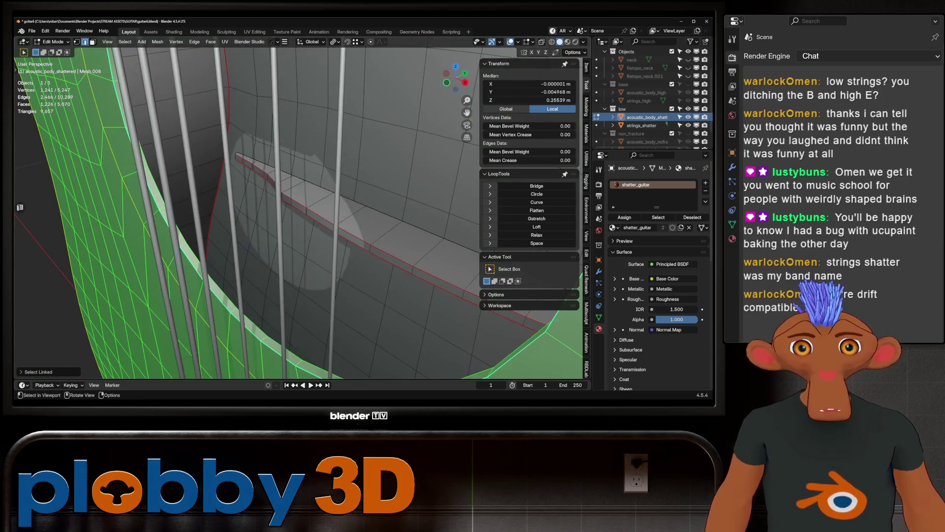
pyautogui.press('l')
pyautogui.scroll(-5, 295, 374)
pyautogui.hotkey('ctrl', 'l')
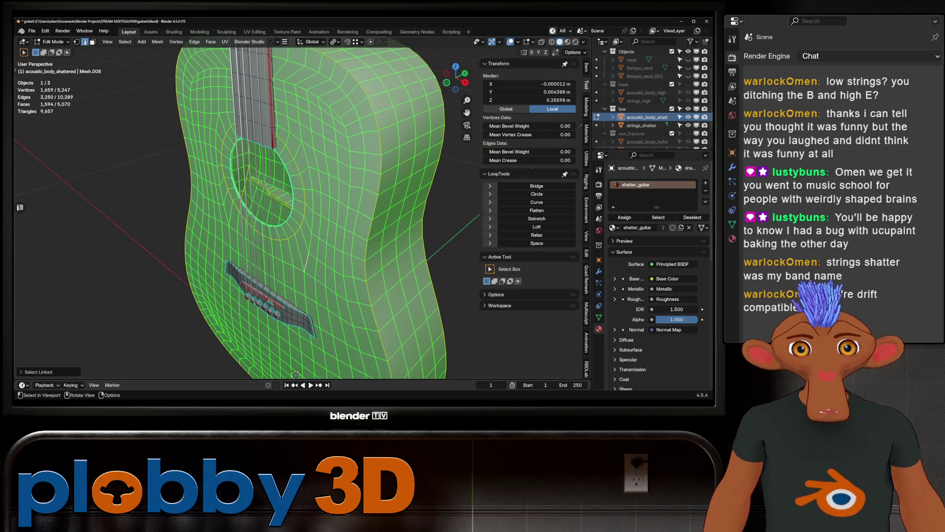
# - Toggle the Select Linked Deselect option on and back off so the neck stays selected
pyautogui.click(38, 372)
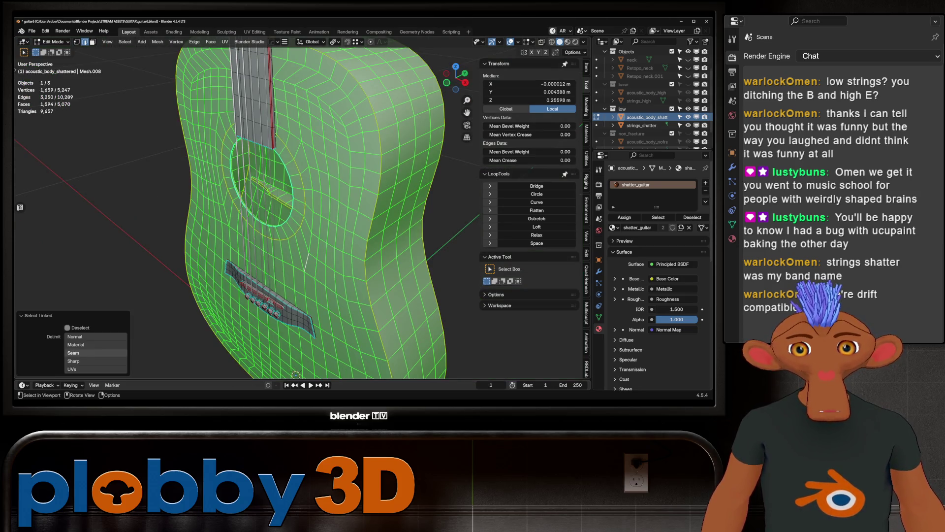
pyautogui.click(67, 328)
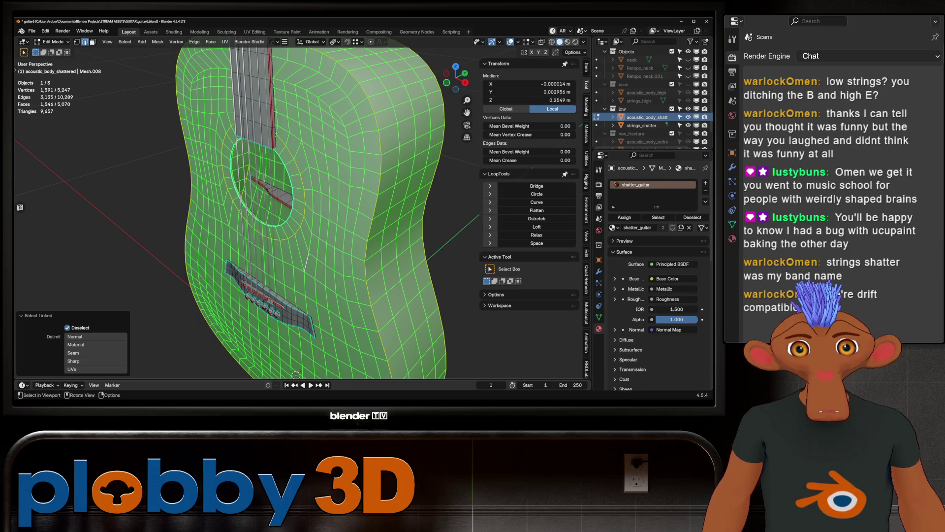
pyautogui.scroll(4, 295, 222)
pyautogui.moveTo(296, 221)
pyautogui.mouseDown(button='middle')
pyautogui.moveTo(296, 187)
pyautogui.moveTo(306, 197)
pyautogui.moveTo(315, 177)
pyautogui.moveTo(374, 197)
pyautogui.mouseUp(button='middle')
pyautogui.scroll(-8, 296, 221)
pyautogui.click(67, 328)
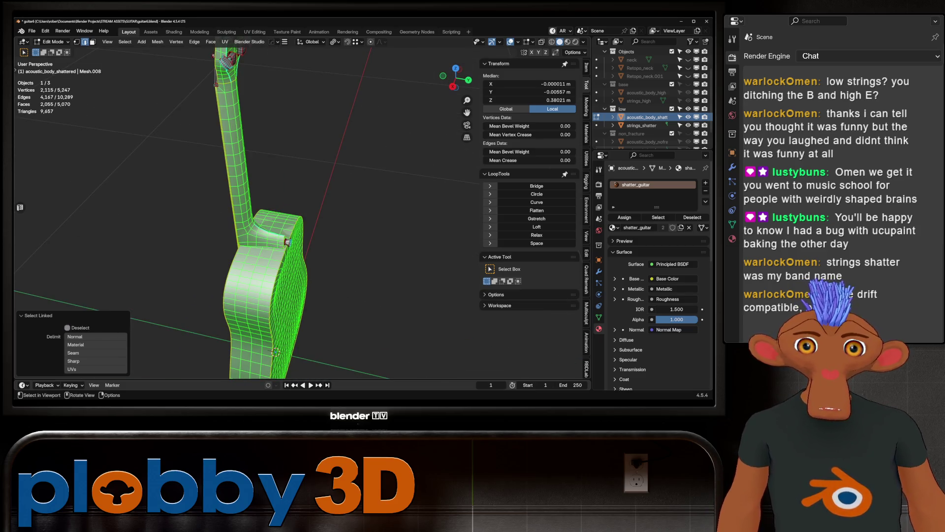
pyautogui.moveTo(275, 352)
pyautogui.mouseDown(button='middle')
pyautogui.moveTo(349, 345)
pyautogui.moveTo(381, 327)
pyautogui.mouseUp(button='middle')
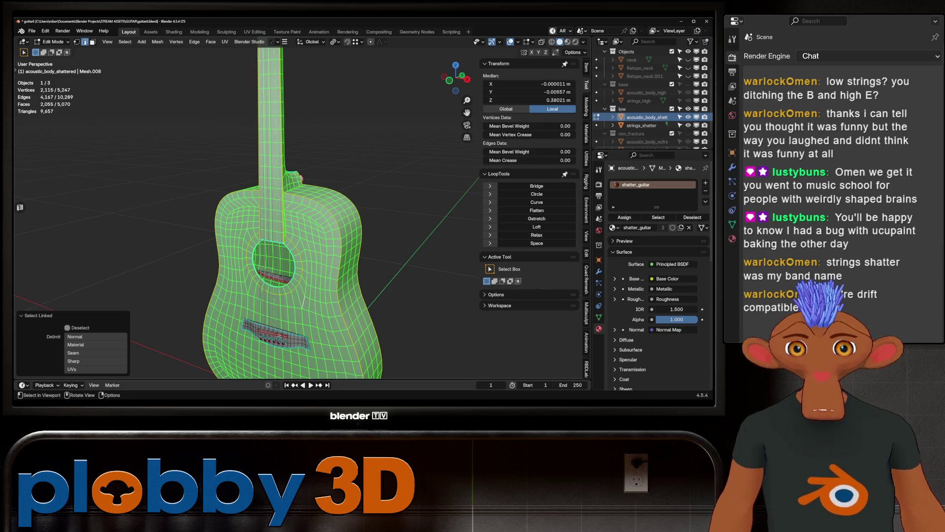
pyautogui.moveTo(302, 299); pyautogui.dragTo(443, 292, button='middle')
# - Separate the selected body and neck pieces into a new object and select it
pyautogui.press('p')
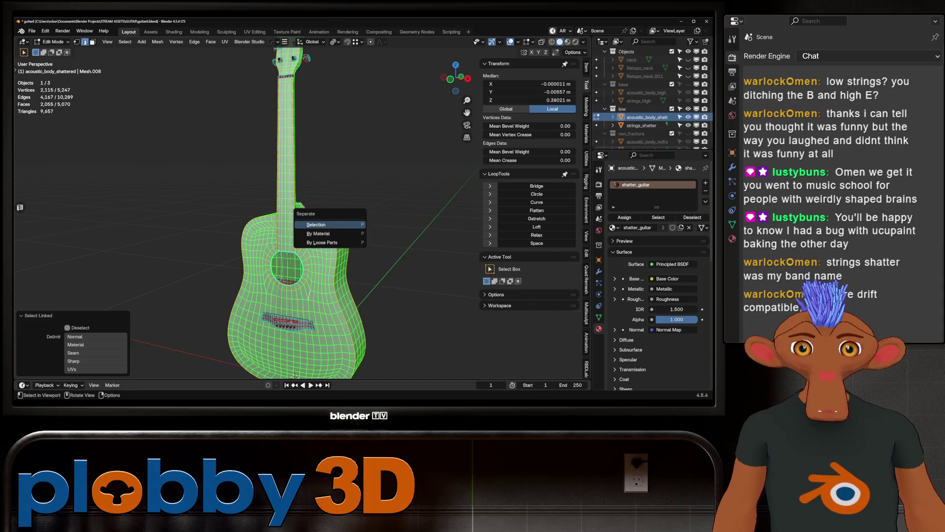
pyautogui.press('Return')
pyautogui.press('Tab')
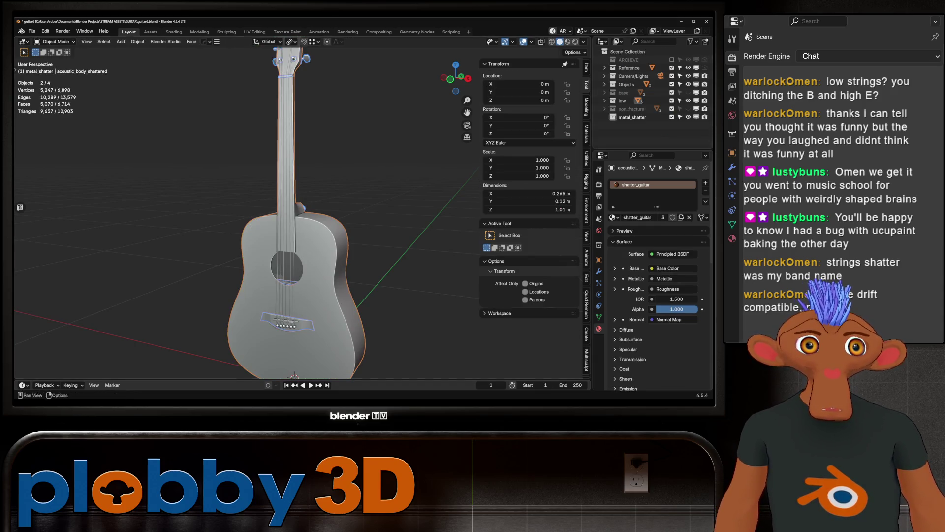
pyautogui.click(606, 100)
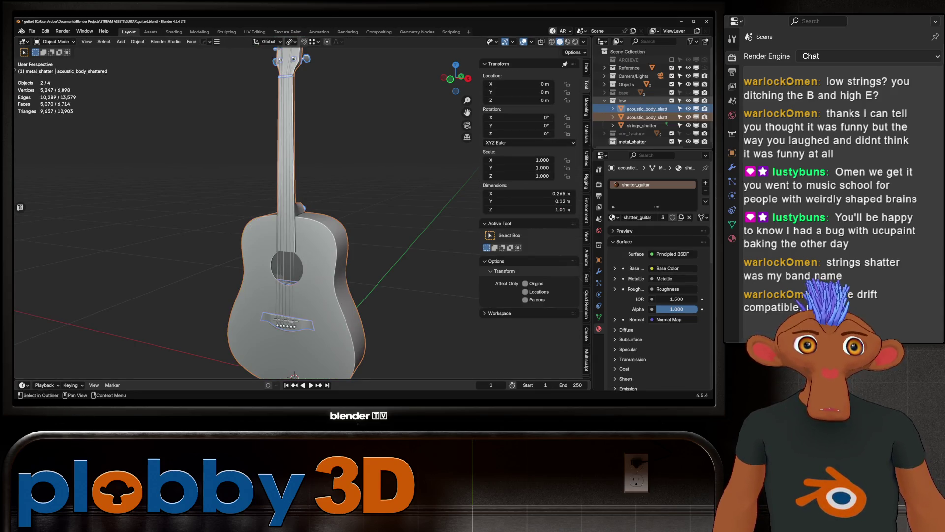
pyautogui.click(647, 117)
# - Rename the separated object to body_Shattered
pyautogui.hotkey('shift', 'h')
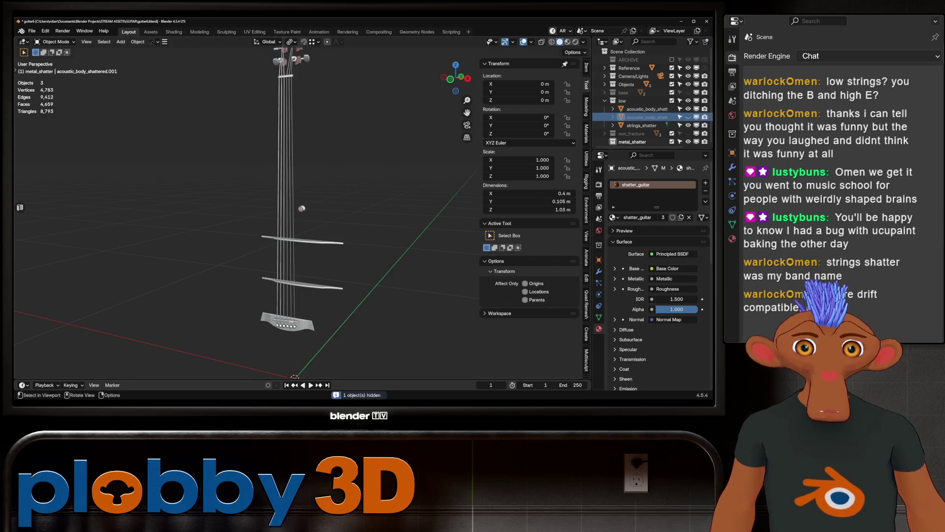
pyautogui.press('F2')
pyautogui.write('body_Shatter')
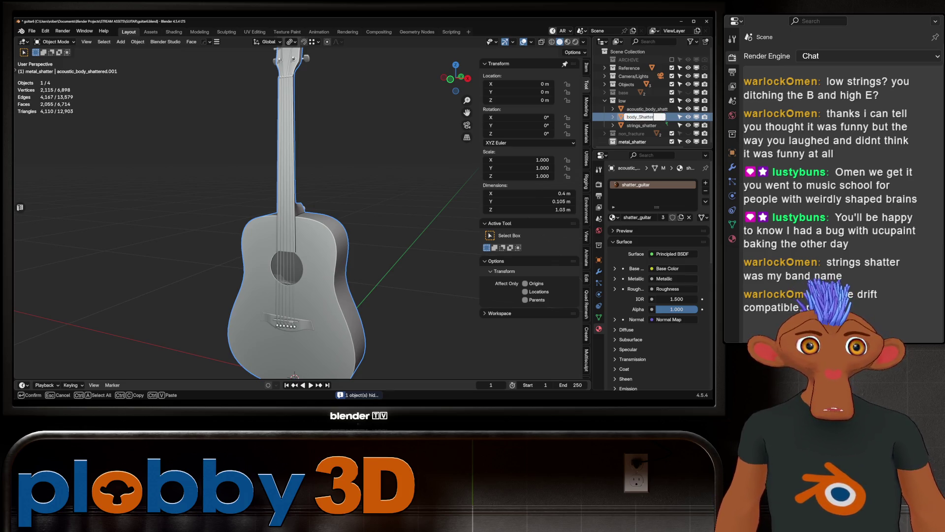
pyautogui.write('ed')
pyautogui.press('Return')
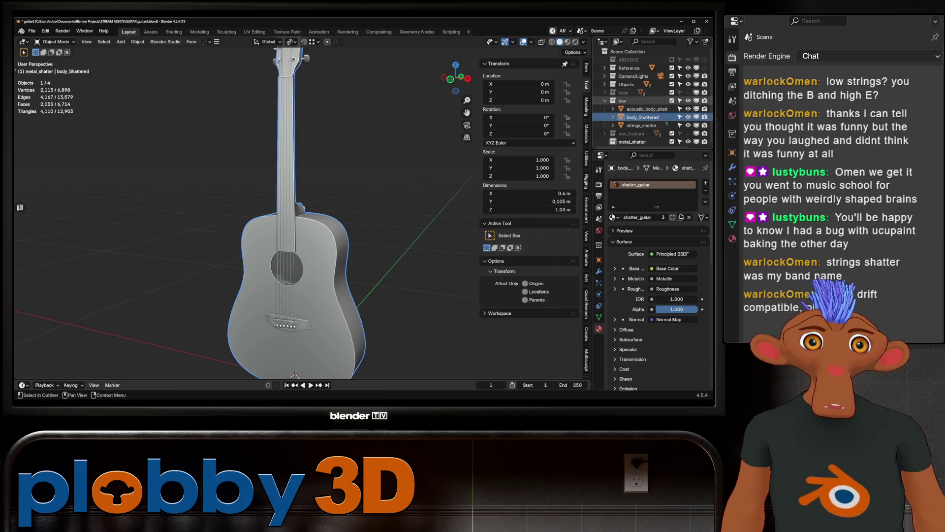
# - Select the remaining acoustic_body_shattered object and switch it into Edit Mode
pyautogui.click(647, 109)
pyautogui.scroll(-3, 296, 212)
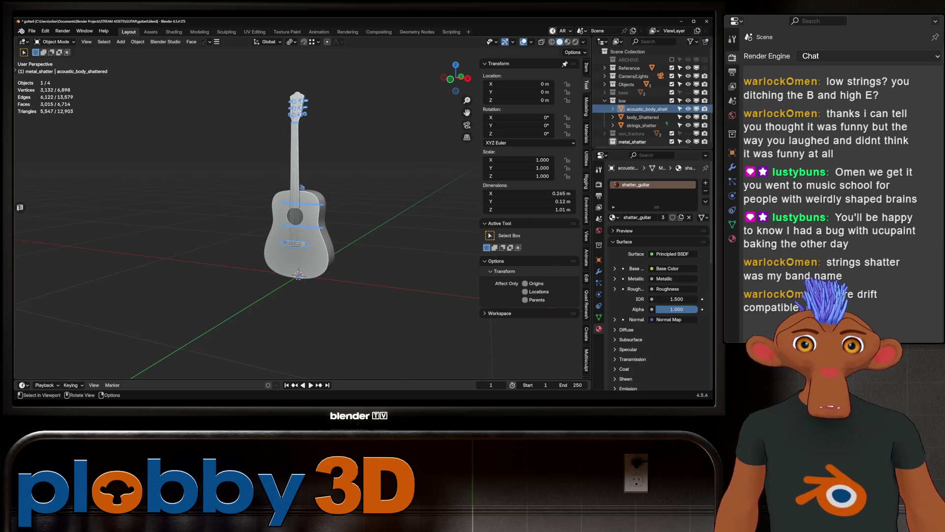
pyautogui.scroll(3, 295, 212)
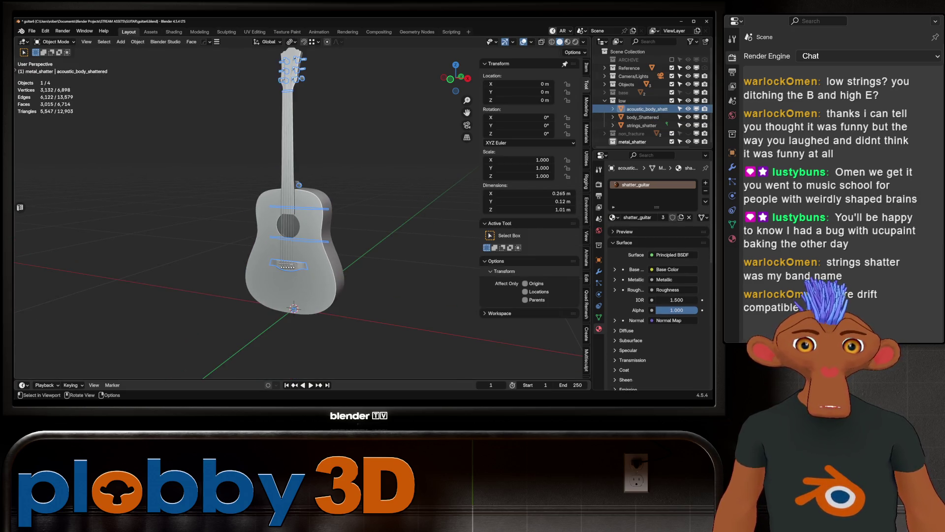
pyautogui.press('Tab')
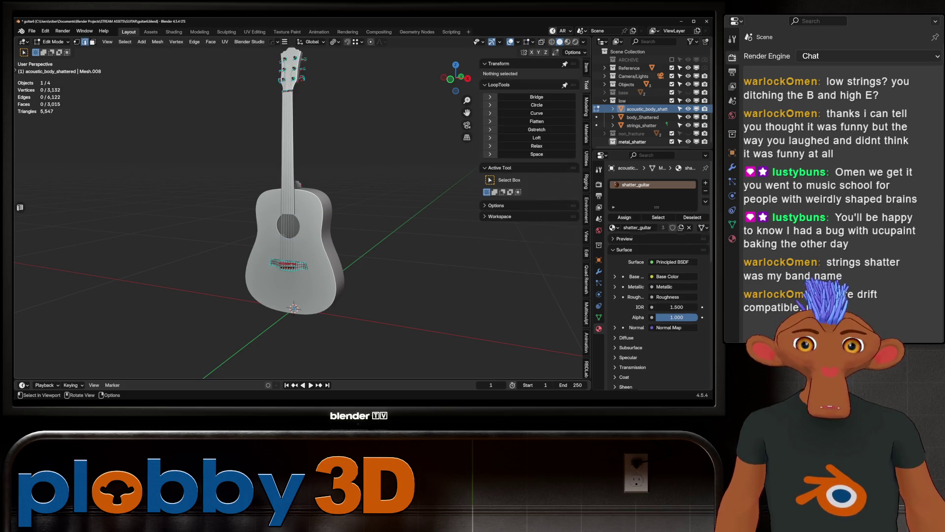
# - Select all of the remaining mesh and separate it by loose parts
pyautogui.scroll(5, 295, 221)
pyautogui.moveTo(315, 222)
pyautogui.mouseDown(button='middle')
pyautogui.moveTo(330, 216)
pyautogui.moveTo(310, 207)
pyautogui.moveTo(330, 187)
pyautogui.moveTo(315, 227)
pyautogui.moveTo(320, 252)
pyautogui.mouseUp(button='middle')
pyautogui.press('l')
pyautogui.press('Home')
pyautogui.press('a')
pyautogui.press('p')
pyautogui.press('Return')
pyautogui.press('Tab')
# - Move the separated parts into the metal_shatter collection, collapse it, and save the file
pyautogui.press('m')
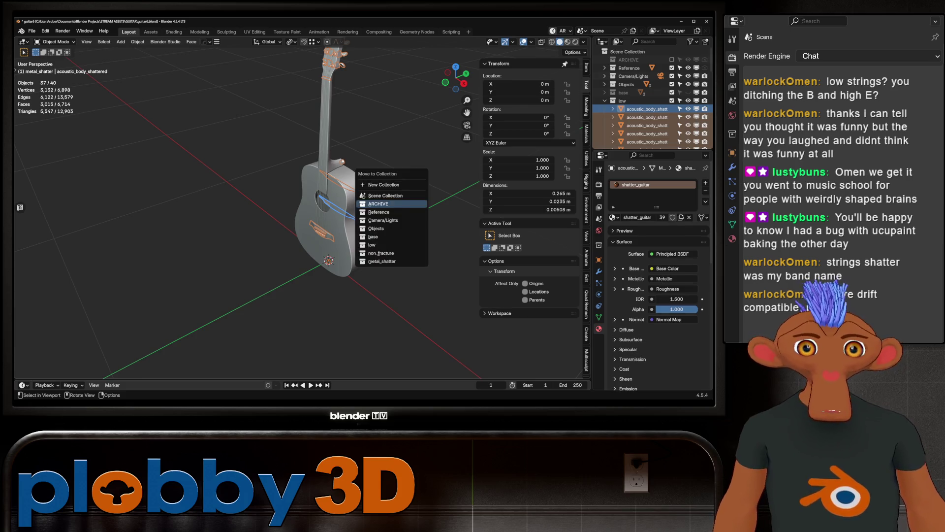
pyautogui.click(382, 261)
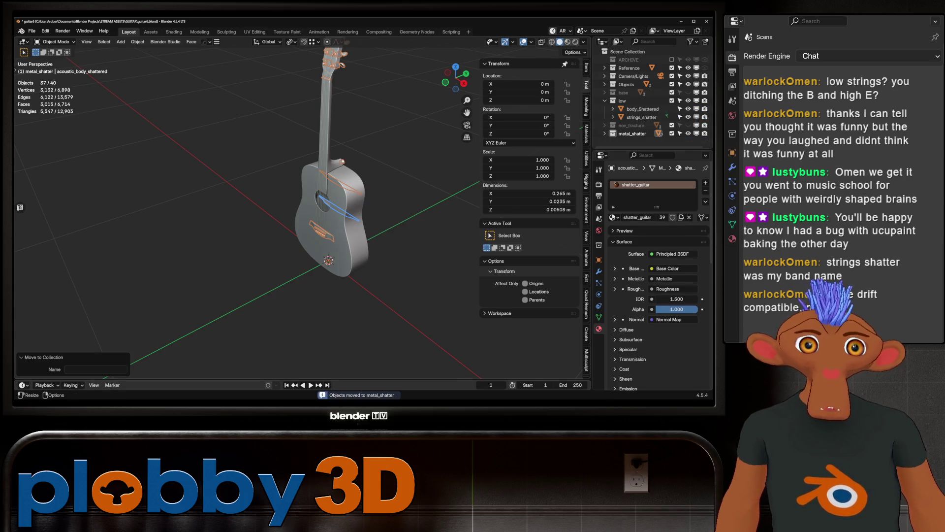
pyautogui.moveTo(320, 256); pyautogui.dragTo(281, 256, button='middle')
pyautogui.hotkey('alt', 'a')
pyautogui.scroll(3, 273, 267)
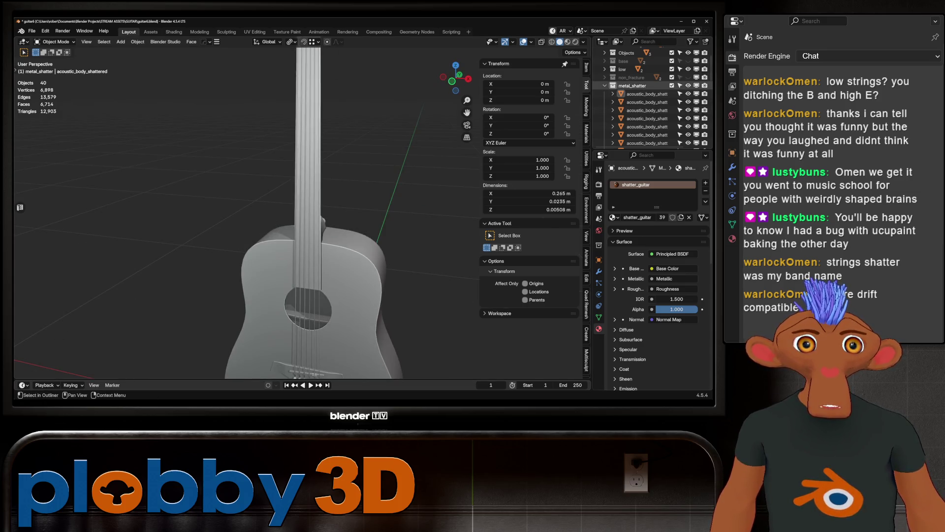
pyautogui.click(605, 86)
pyautogui.hotkey('ctrl', 's')
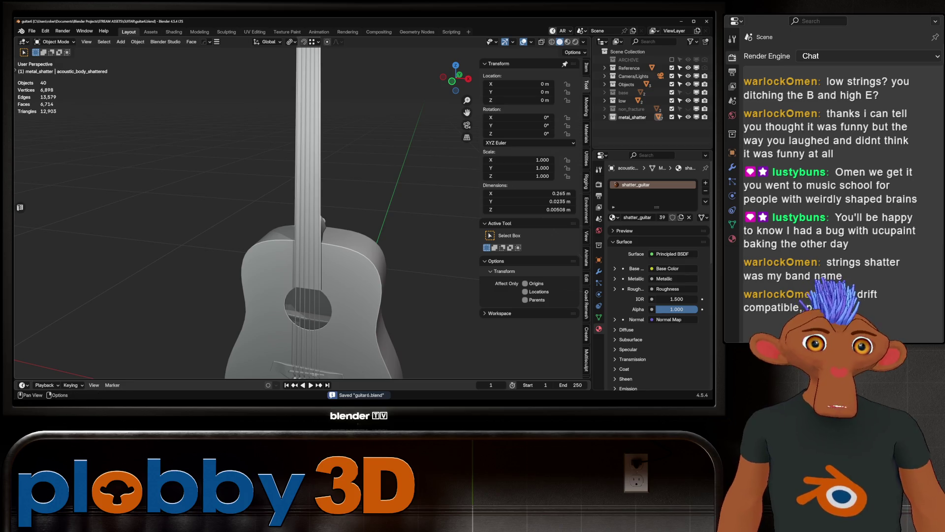
# - Rename the 'low' collection to 'shatter'
pyautogui.click(623, 101)
pyautogui.doubleClick(622, 100)
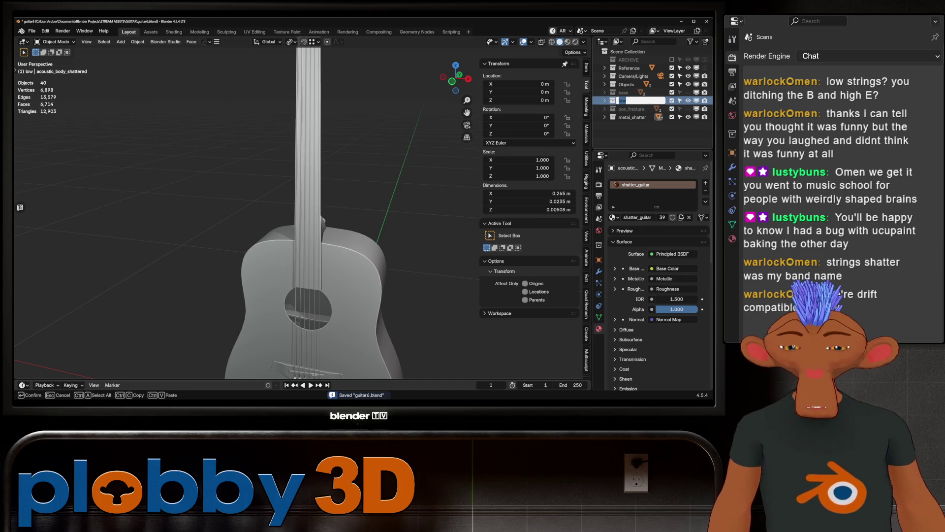
pyautogui.write('shatter')
pyautogui.press('Return')
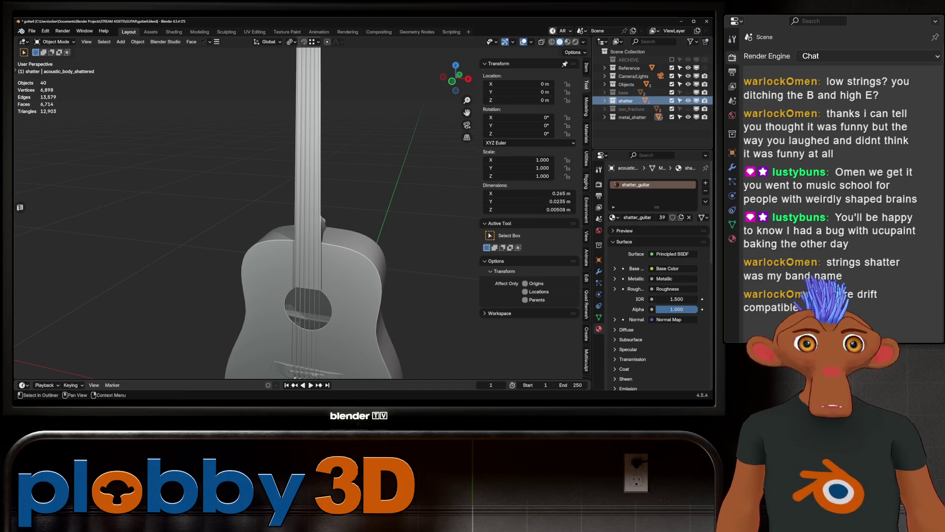
# - Select body_Shattered and isolate it in Local View
pyautogui.click(605, 100)
pyautogui.click(643, 108)
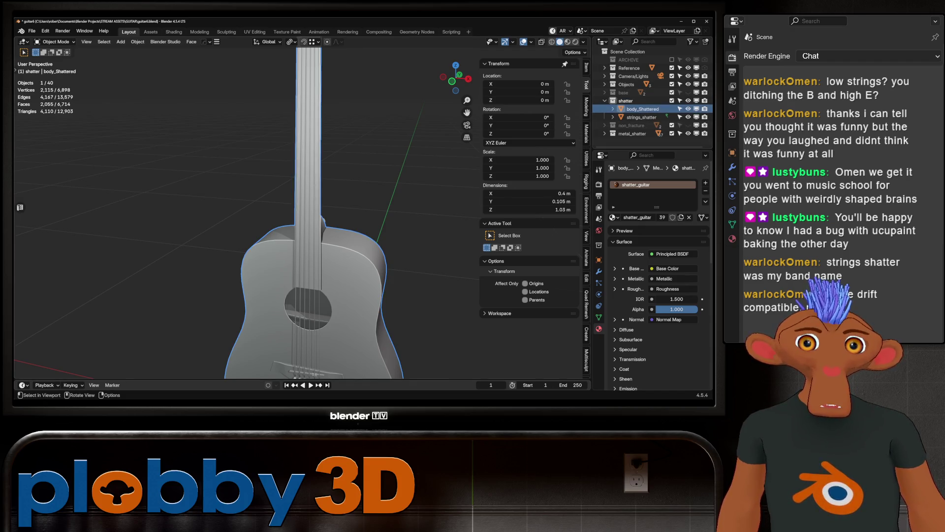
pyautogui.press('KP_Decimal')
pyautogui.press('Tab')
pyautogui.press('Tab')
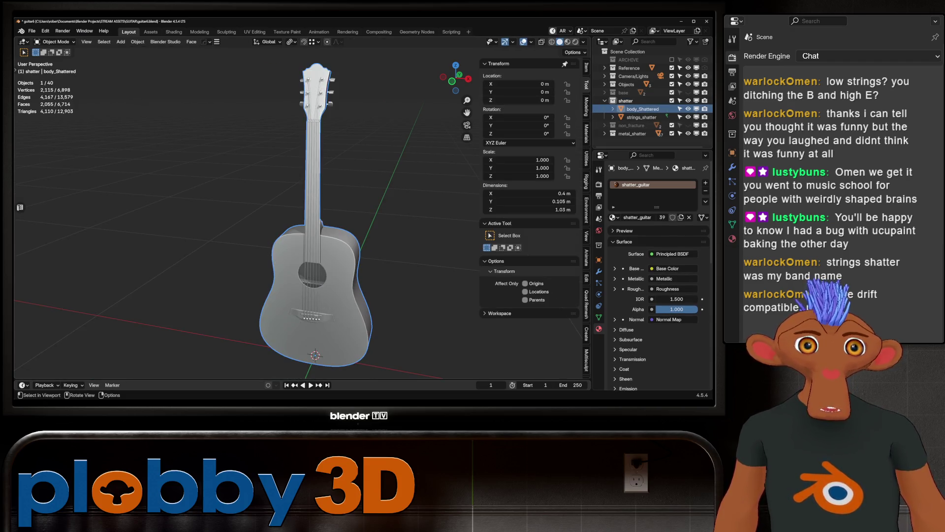
pyautogui.press('KP_Divide')
pyautogui.moveTo(295, 221)
pyautogui.mouseDown(button='middle')
pyautogui.moveTo(266, 217)
pyautogui.moveTo(325, 197)
pyautogui.moveTo(305, 202)
pyautogui.moveTo(325, 207)
pyautogui.moveTo(315, 216)
pyautogui.moveTo(335, 212)
pyautogui.mouseUp(button='middle')
pyautogui.press('Tab')
pyautogui.press('Tab')
# - Save the file, then save an incremented copy as guitar7.blend
pyautogui.scroll(3, 285, 222)
pyautogui.scroll(-3, 286, 221)
pyautogui.scroll(3, 286, 222)
pyautogui.hotkey('ctrl', 's')
pyautogui.scroll(-3, 295, 221)
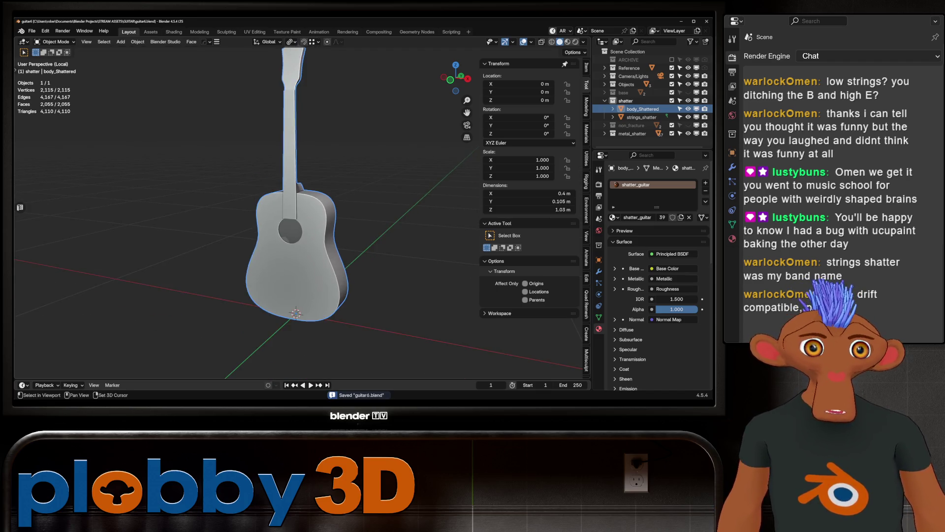
pyautogui.scroll(1, 295, 222)
pyautogui.hotkey('ctrl', 'alt', 's')
# - Bring up the RBDLab 1.6.3 add-on panel in the sidebar
pyautogui.scroll(3, 295, 222)
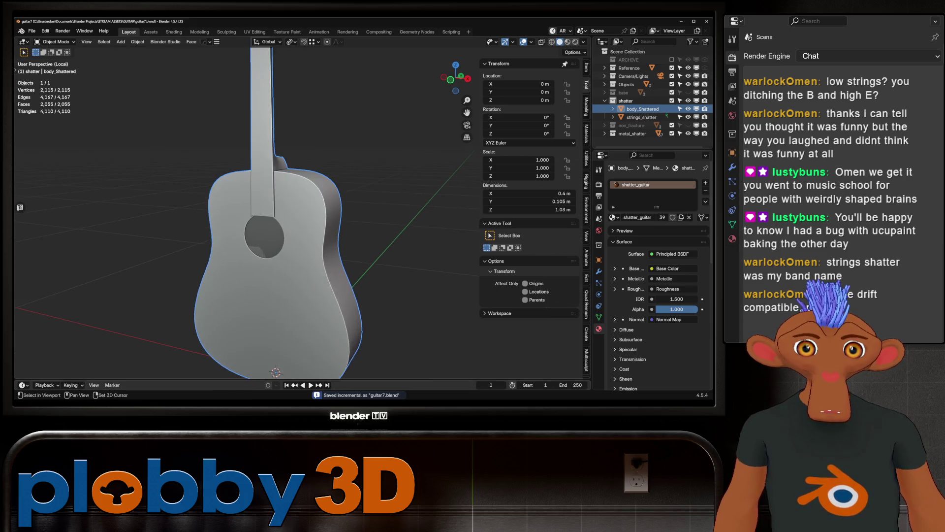
pyautogui.keyDown('shift'); pyautogui.moveTo(295, 222); pyautogui.dragTo(323, 218, button='middle'); pyautogui.keyUp('shift')
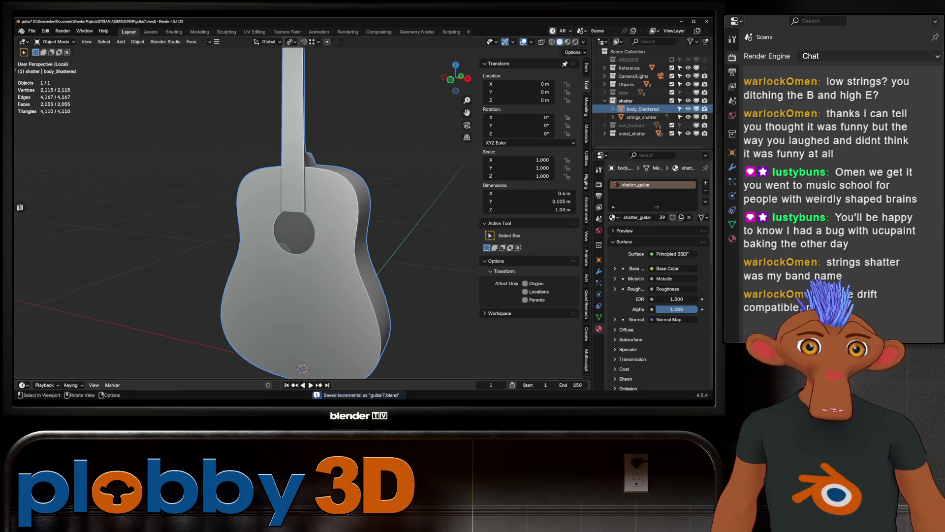
pyautogui.scroll(-2, 586, 246)
pyautogui.click(587, 365)
pyautogui.scroll(-3, 402, 244)
pyautogui.scroll(2, 367, 298)
# - Add RBDLab's Standard Scatter to body_Shattered at Density 30 and Size 0.04
pyautogui.scroll(-2, 551, 325)
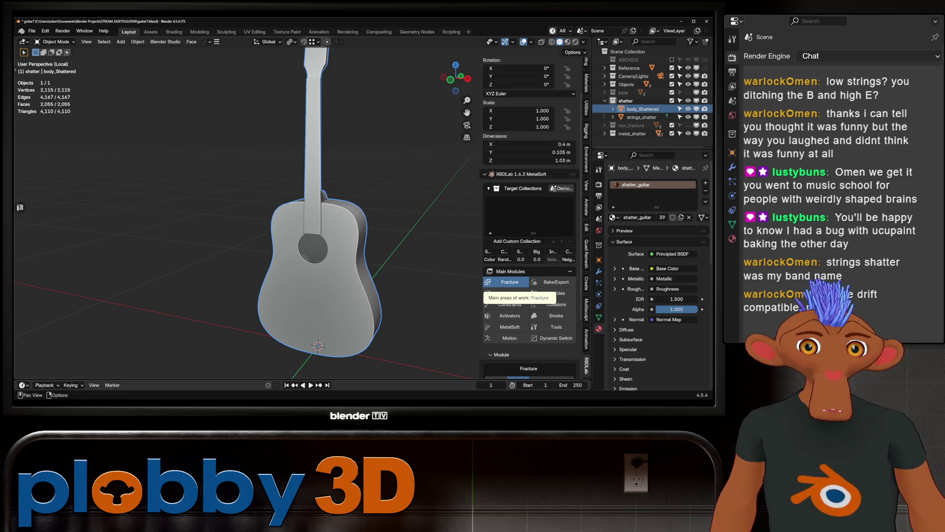
pyautogui.scroll(-3, 513, 290)
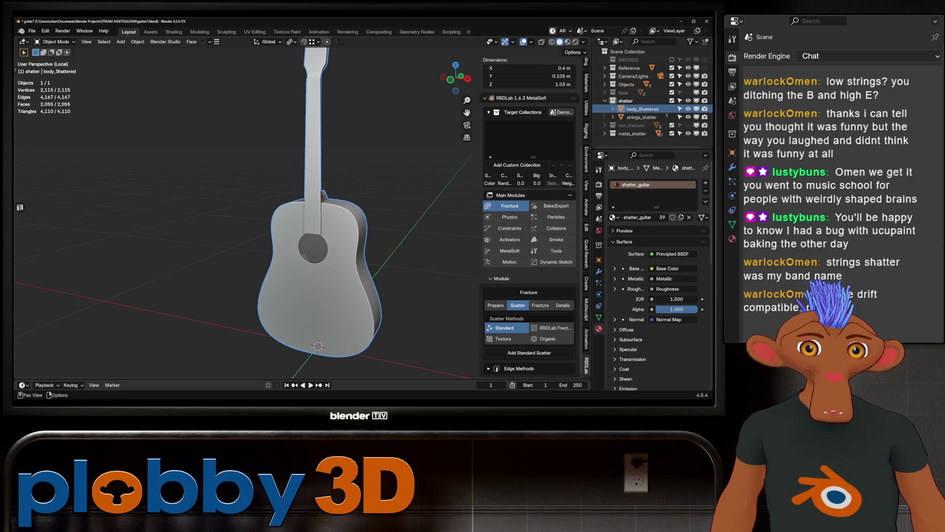
pyautogui.click(496, 306)
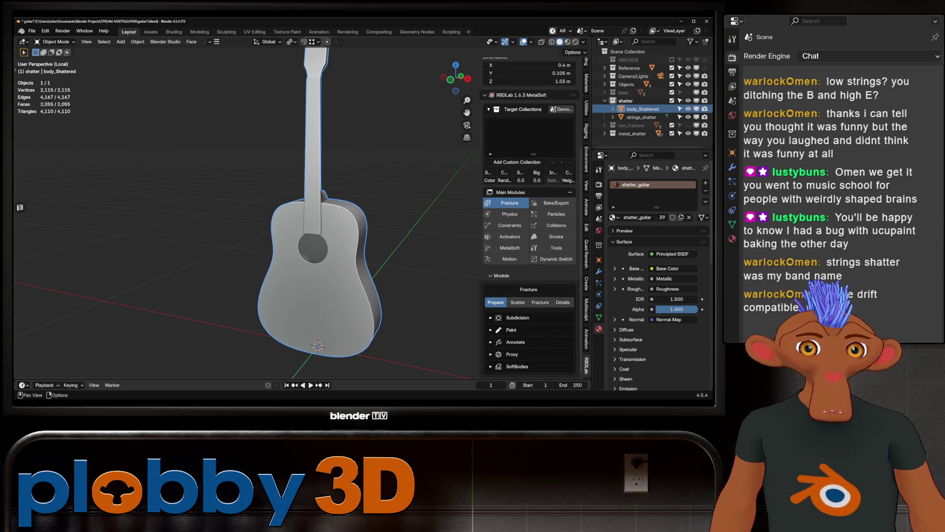
pyautogui.click(518, 302)
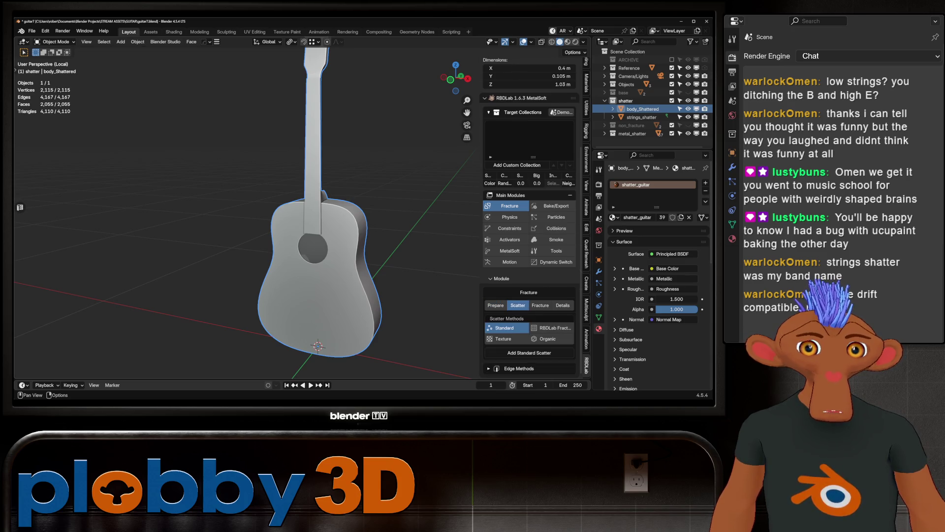
pyautogui.click(529, 352)
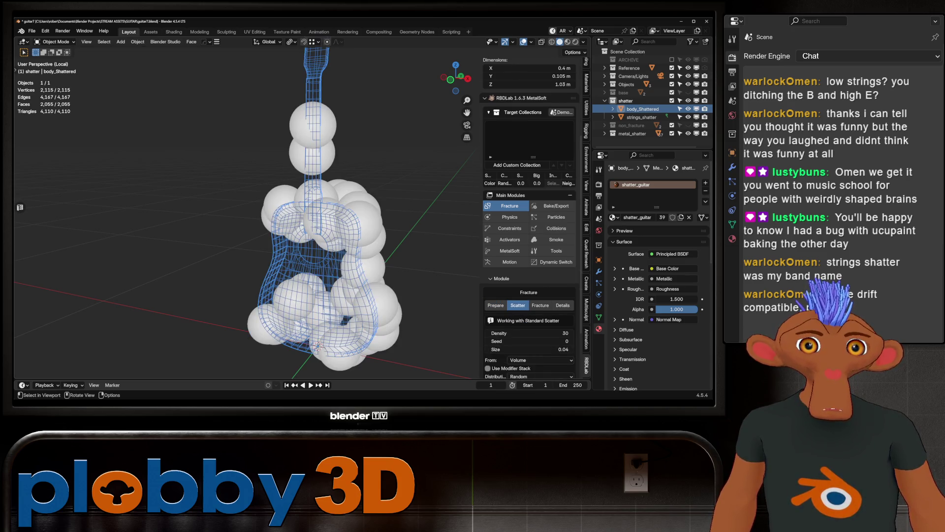
# - Lower the Standard Scatter Size to 0.01 and raise its Density to 292
pyautogui.moveTo(344, 222); pyautogui.dragTo(325, 212, button='middle')
pyautogui.scroll(-3, 530, 246)
pyautogui.moveTo(529, 316)
pyautogui.mouseDown()
pyautogui.moveTo(510, 316)
pyautogui.moveTo(534, 300)
pyautogui.moveTo(563, 300)
pyautogui.moveTo(546, 300)
pyautogui.mouseUp()
pyautogui.scroll(-2, 530, 246)
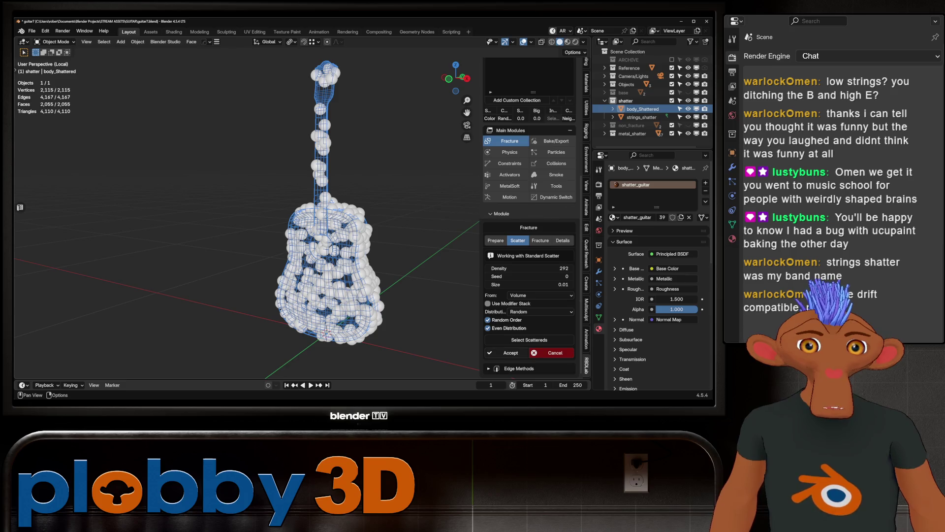
# - Set Wood Directions to Z Direction and fracture body_Shattered into 273 cells
pyautogui.click(510, 352)
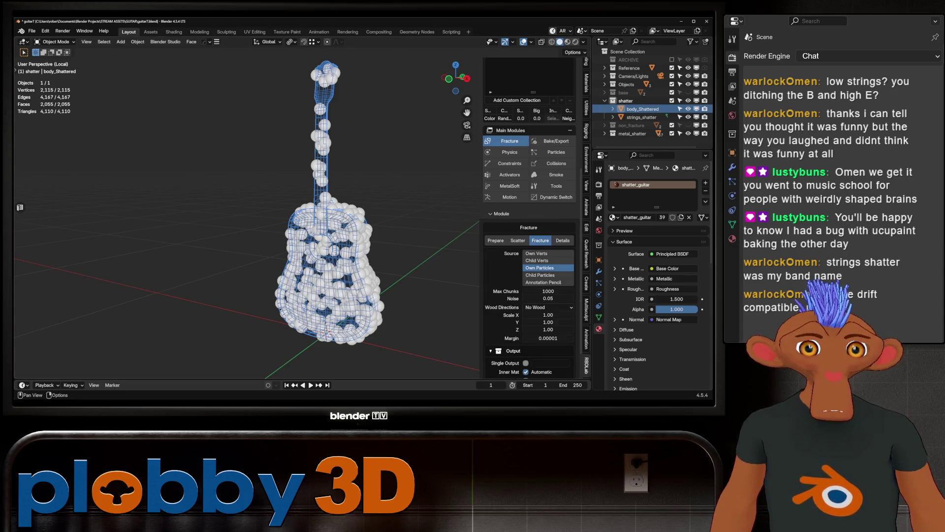
pyautogui.scroll(-2, 530, 221)
pyautogui.click(548, 273)
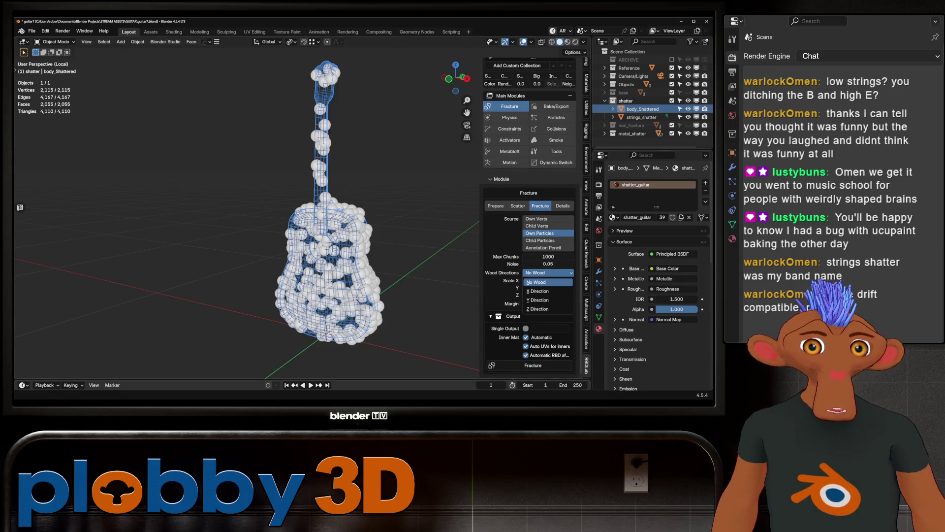
pyautogui.click(548, 308)
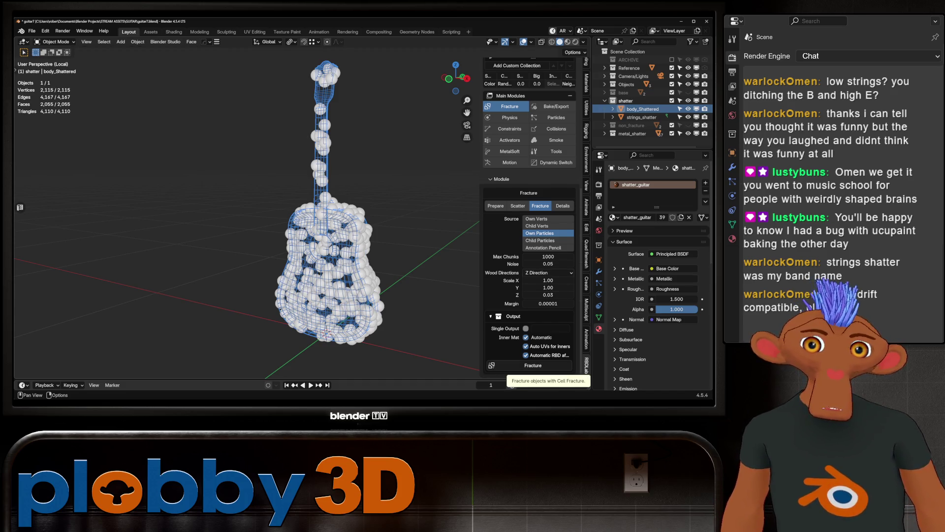
pyautogui.click(533, 365)
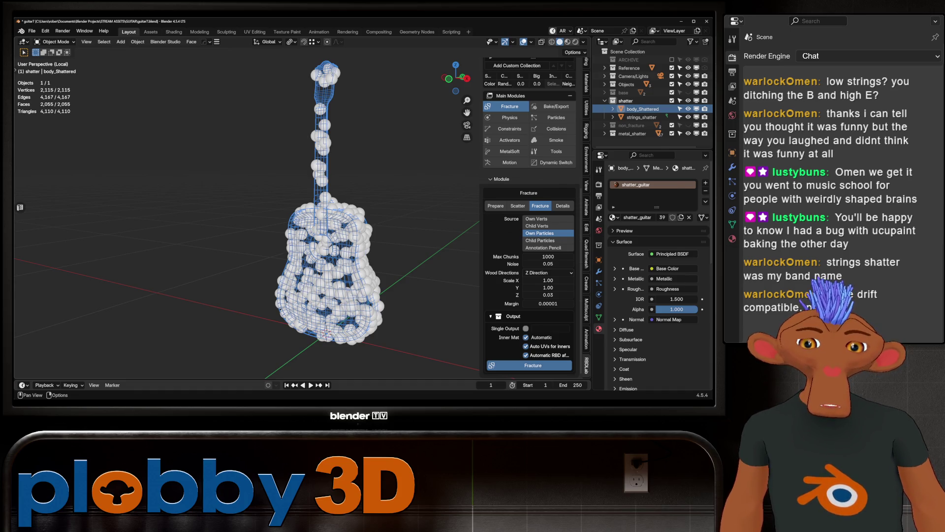
pyautogui.scroll(5, 310, 222)
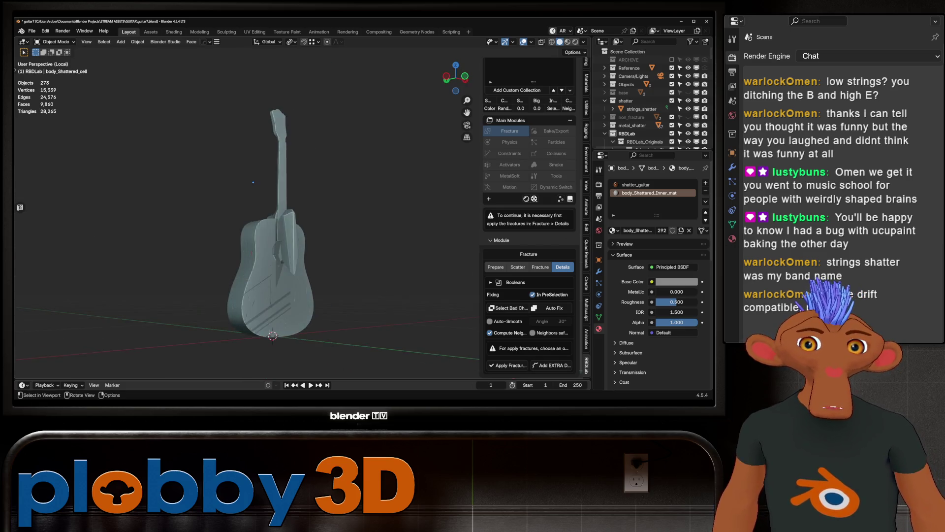
pyautogui.moveTo(281, 142)
pyautogui.mouseDown(button='middle')
pyautogui.moveTo(339, 224)
pyautogui.moveTo(192, 95)
pyautogui.moveTo(256, 167)
pyautogui.mouseUp(button='middle')
pyautogui.scroll(5, 192, 95)
pyautogui.scroll(-3, 191, 95)
pyautogui.click(315, 231)
pyautogui.moveTo(315, 231)
pyautogui.mouseDown(button='middle')
pyautogui.moveTo(321, 240)
pyautogui.moveTo(285, 236)
pyautogui.moveTo(280, 207)
pyautogui.mouseUp(button='middle')
pyautogui.scroll(3, 285, 235)
pyautogui.click(280, 207)
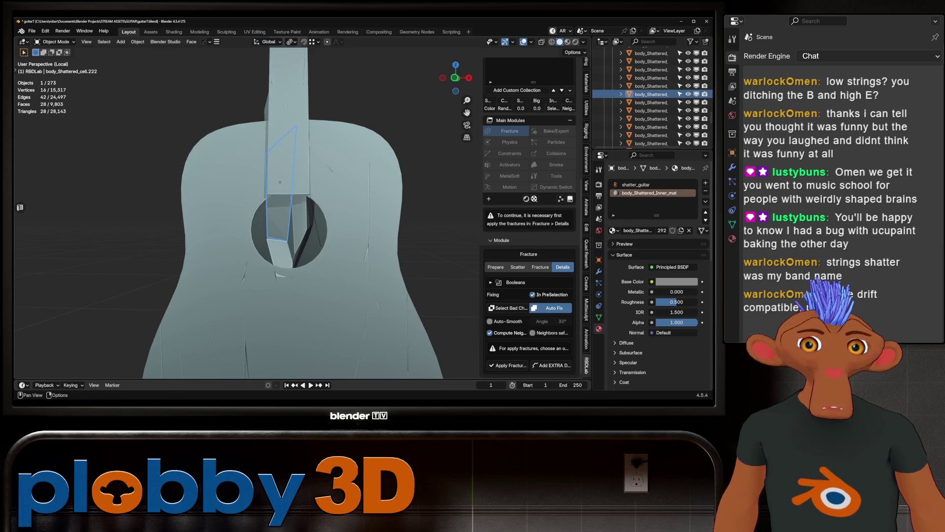
pyautogui.click(280, 182)
pyautogui.scroll(4, 295, 177)
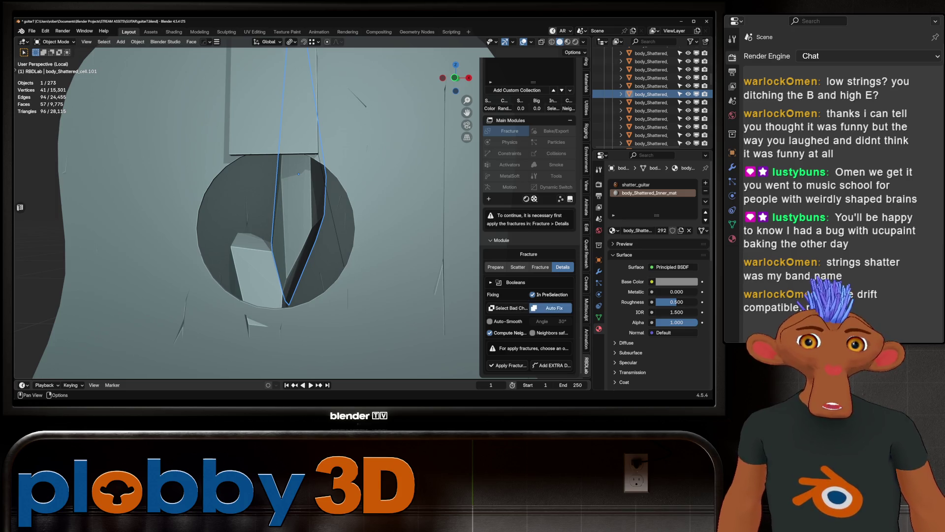
pyautogui.click(256, 276)
pyautogui.moveTo(296, 222)
pyautogui.mouseDown(button='middle')
pyautogui.moveTo(256, 207)
pyautogui.moveTo(296, 217)
pyautogui.mouseUp(button='middle')
pyautogui.moveTo(335, 353); pyautogui.dragTo(331, 364, button='middle')
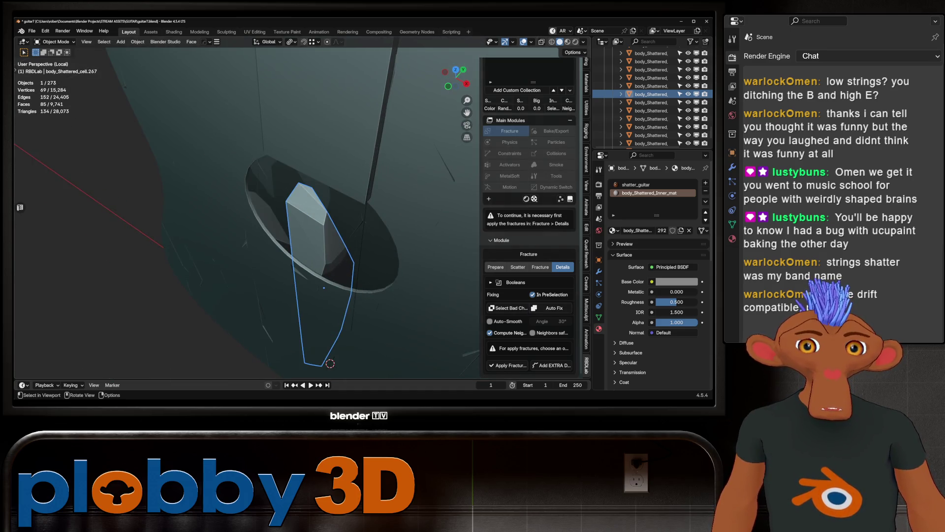
pyautogui.click(331, 363)
pyautogui.click(331, 364)
pyautogui.click(330, 364)
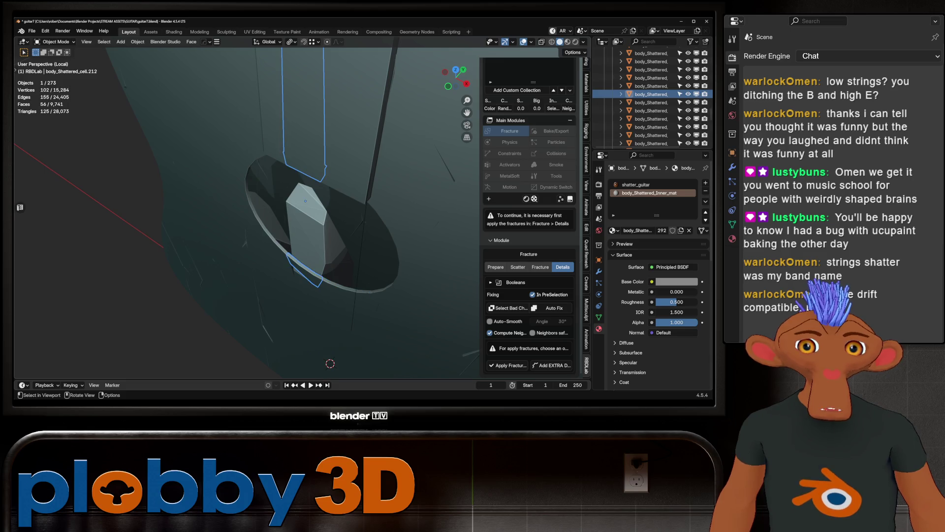
pyautogui.click(330, 363)
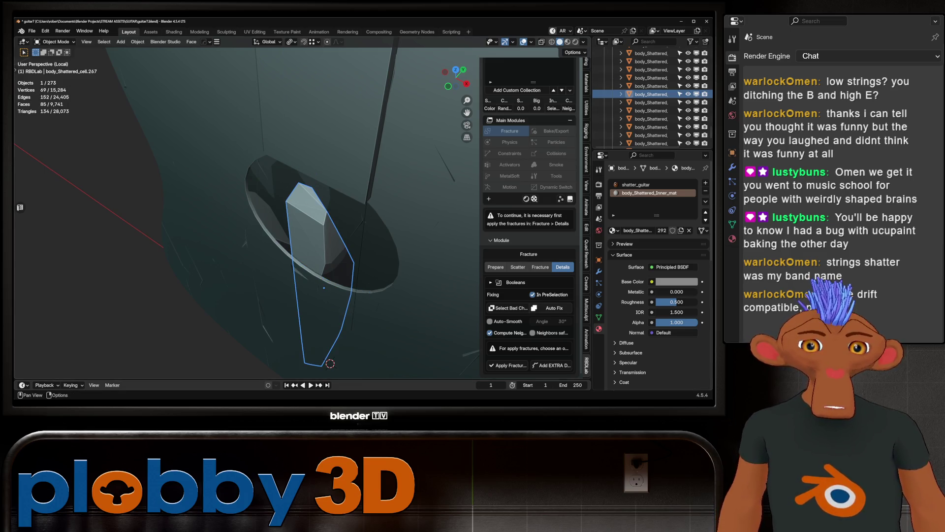
pyautogui.scroll(5, 331, 364)
pyautogui.moveTo(330, 363); pyautogui.dragTo(353, 286, button='middle')
pyautogui.press('g')
pyautogui.scroll(-4, 354, 285)
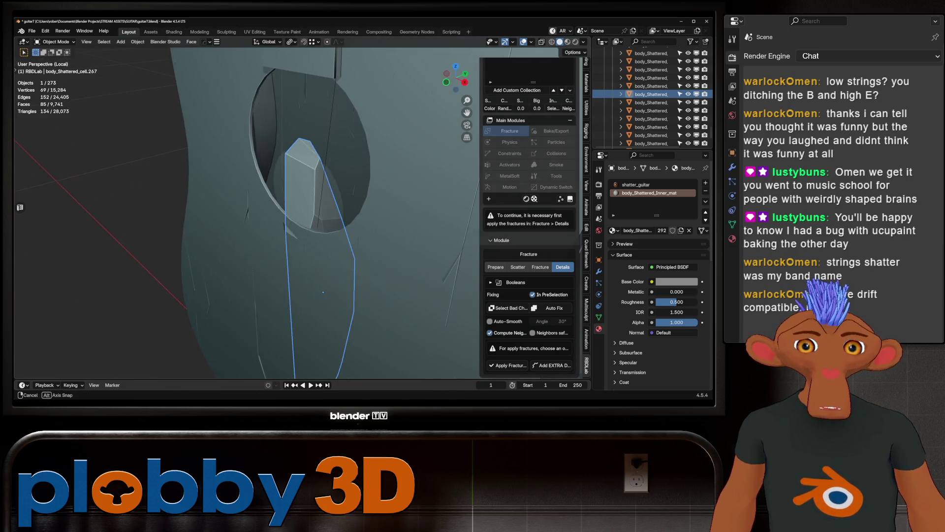
pyautogui.rightClick(317, 311)
pyautogui.moveTo(316, 311); pyautogui.dragTo(327, 265, button='middle')
pyautogui.hotkey('alt', 'a')
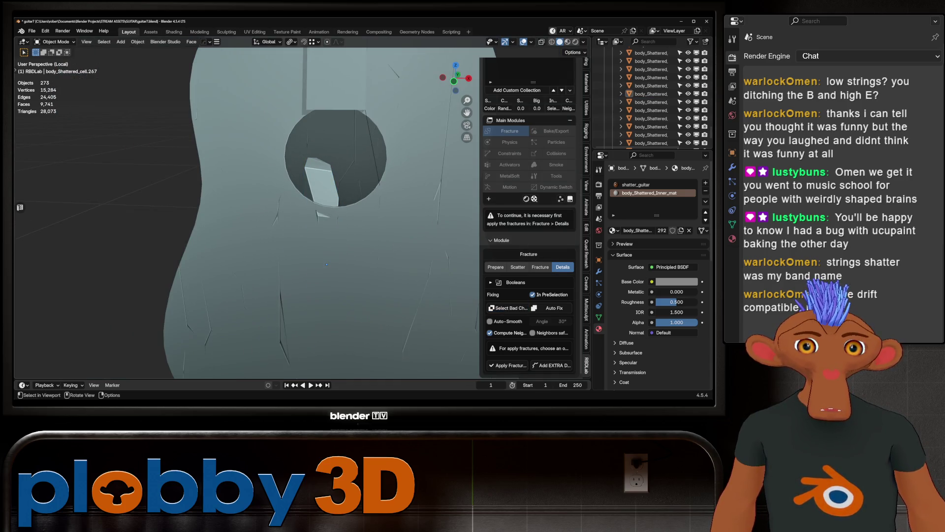
# - Auto Fix a shard at the sound-hole edge, then select two neighbouring shards
pyautogui.click(326, 264)
pyautogui.click(535, 308)
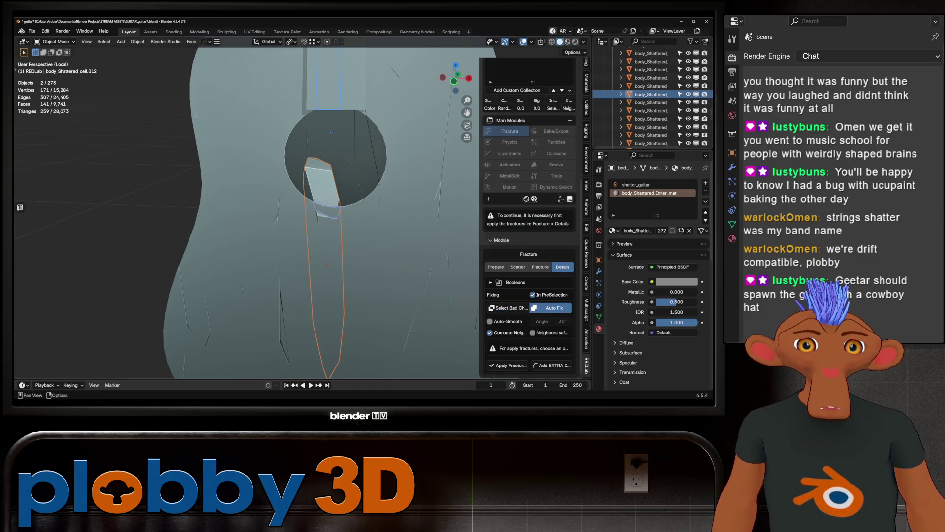
pyautogui.keyDown('shift'); pyautogui.click(362, 296); pyautogui.keyUp('shift')
pyautogui.keyDown('shift'); pyautogui.click(296, 315); pyautogui.keyUp('shift')
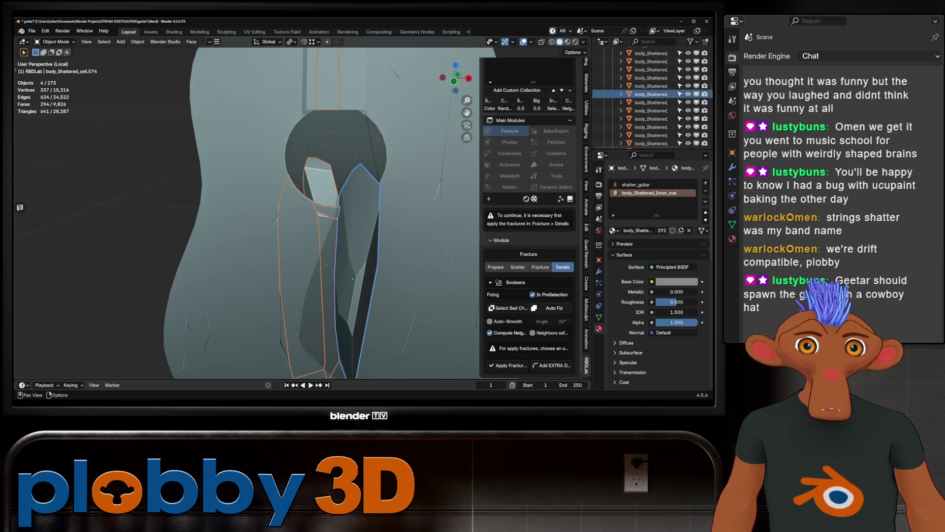
pyautogui.scroll(-8, 296, 315)
pyautogui.press('KP_Decimal')
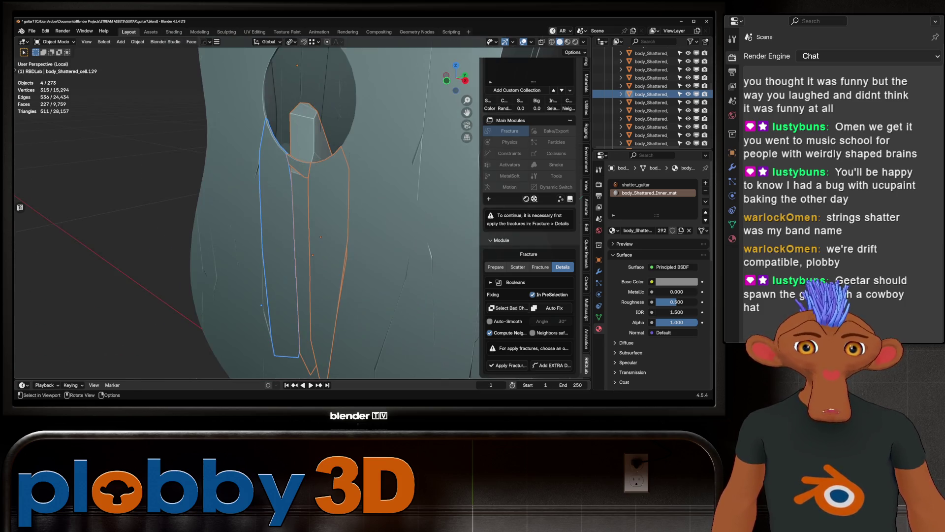
pyautogui.moveTo(315, 212)
pyautogui.keyDown('shift'); pyautogui.mouseDown(button='middle')
pyautogui.moveTo(320, 231)
pyautogui.moveTo(220, 226)
pyautogui.mouseUp(button='middle'); pyautogui.keyUp('shift')
# - Auto Fix a group of sound-hole shards and thin slivers, then deselect all
pyautogui.click(402, 309)
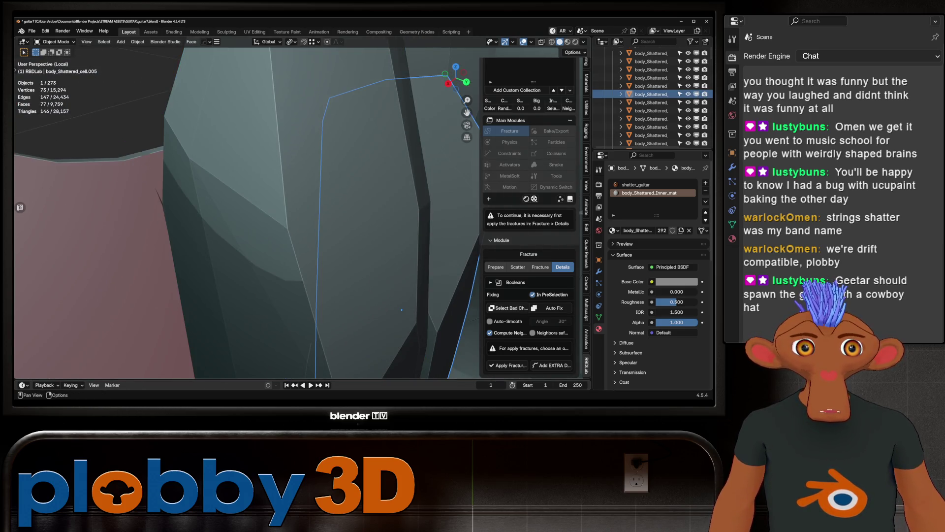
pyautogui.moveTo(402, 309)
pyautogui.mouseDown(button='middle')
pyautogui.moveTo(259, 305)
pyautogui.moveTo(260, 330)
pyautogui.mouseUp(button='middle')
pyautogui.keyDown('shift'); pyautogui.click(260, 329); pyautogui.keyUp('shift')
pyautogui.keyDown('shift'); pyautogui.click(253, 338); pyautogui.keyUp('shift')
pyautogui.keyDown('shift'); pyautogui.click(246, 347); pyautogui.keyUp('shift')
pyautogui.keyDown('shift'); pyautogui.click(236, 360); pyautogui.keyUp('shift')
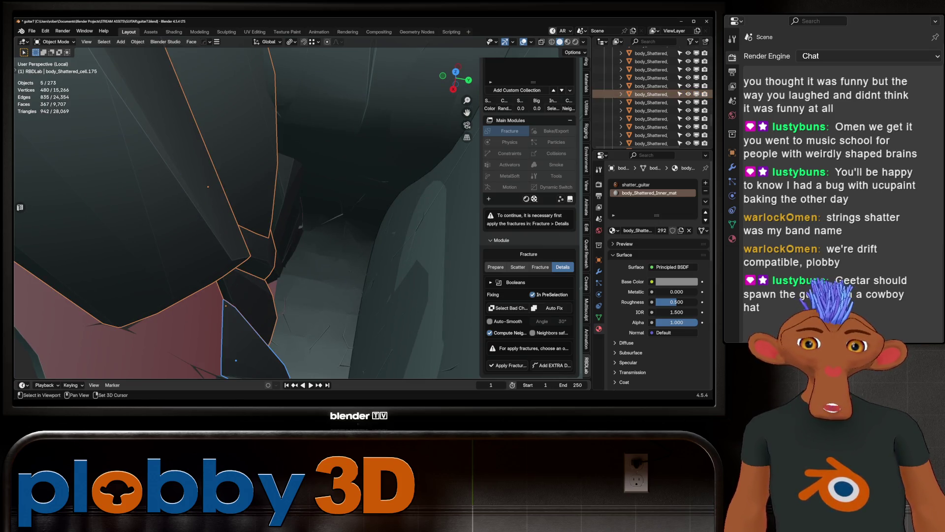
pyautogui.keyDown('shift'); pyautogui.click(293, 162); pyautogui.keyUp('shift')
pyautogui.keyDown('shift'); pyautogui.click(290, 246); pyautogui.keyUp('shift')
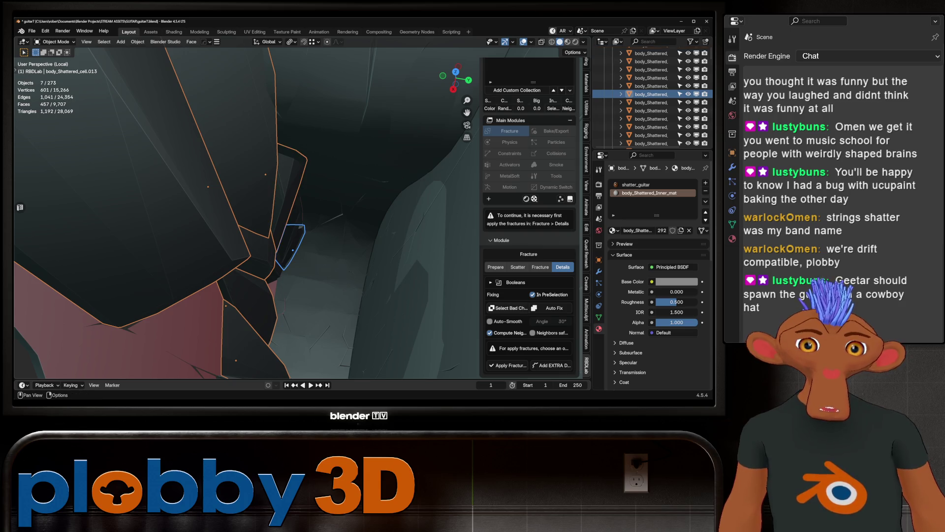
pyautogui.click(551, 308)
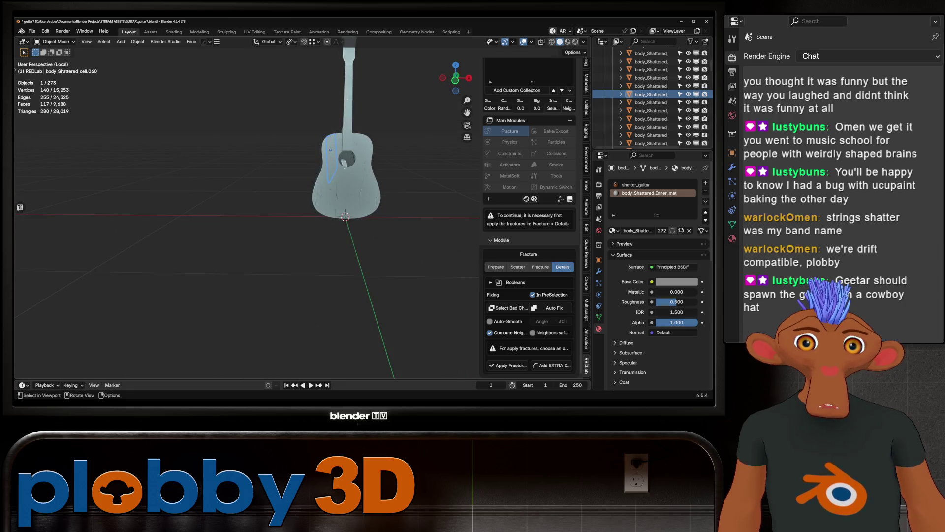
pyautogui.hotkey('alt', 'a')
pyautogui.moveTo(337, 313); pyautogui.dragTo(226, 180, button='middle')
pyautogui.scroll(5, 226, 180)
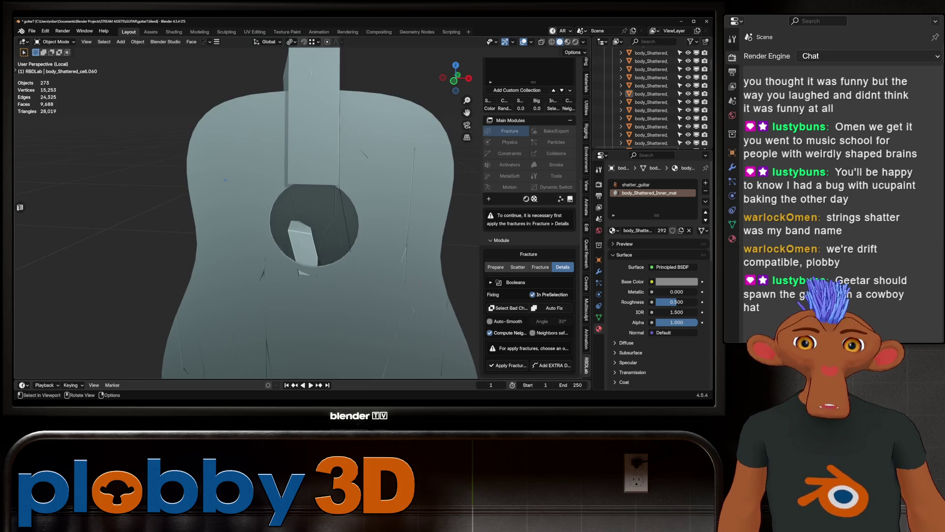
# - Select the long thin sound-hole cell body_Shattered_cell.267 and move it along Y
pyautogui.click(301, 243)
pyautogui.press('KP_Decimal')
pyautogui.press('Tab')
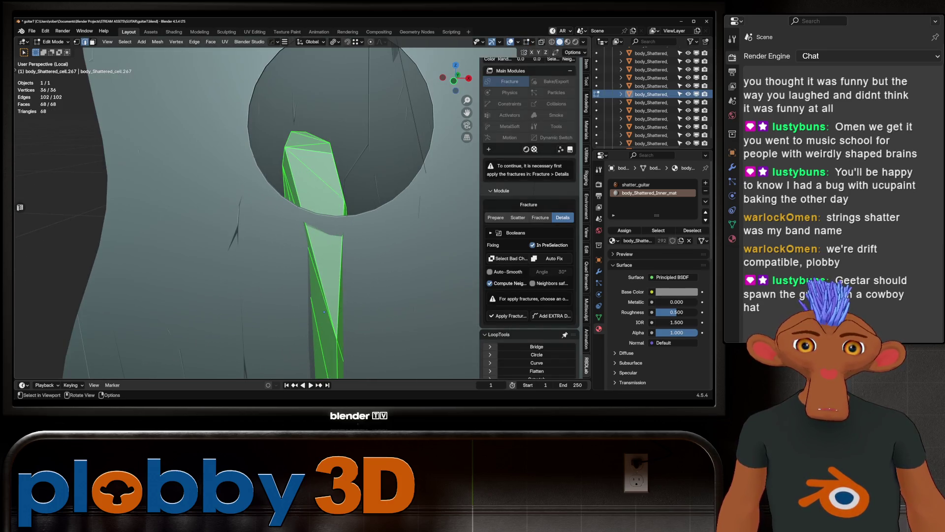
pyautogui.press('Tab')
pyautogui.scroll(-5, 324, 311)
pyautogui.moveTo(324, 312); pyautogui.dragTo(335, 301, button='middle')
pyautogui.press('g')
pyautogui.press('y')
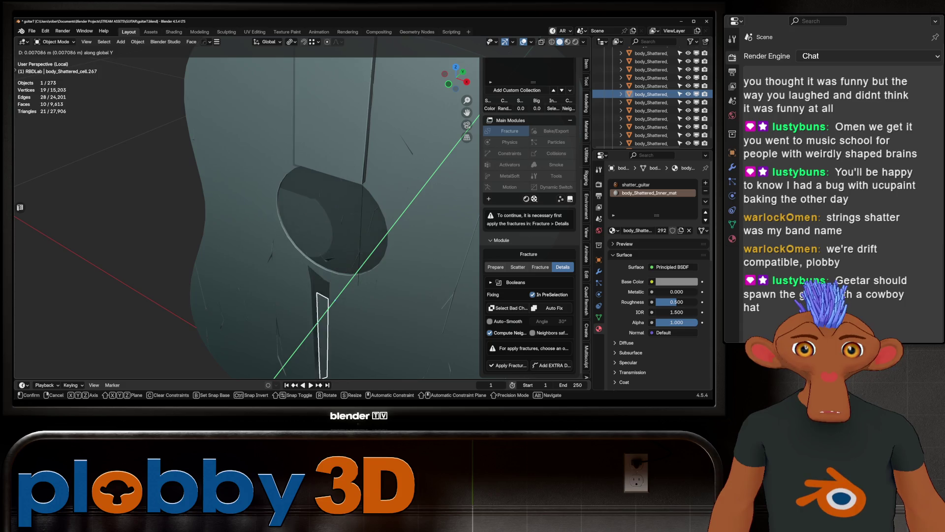
pyautogui.press('Return')
pyautogui.moveTo(296, 221); pyautogui.dragTo(320, 212, button='middle')
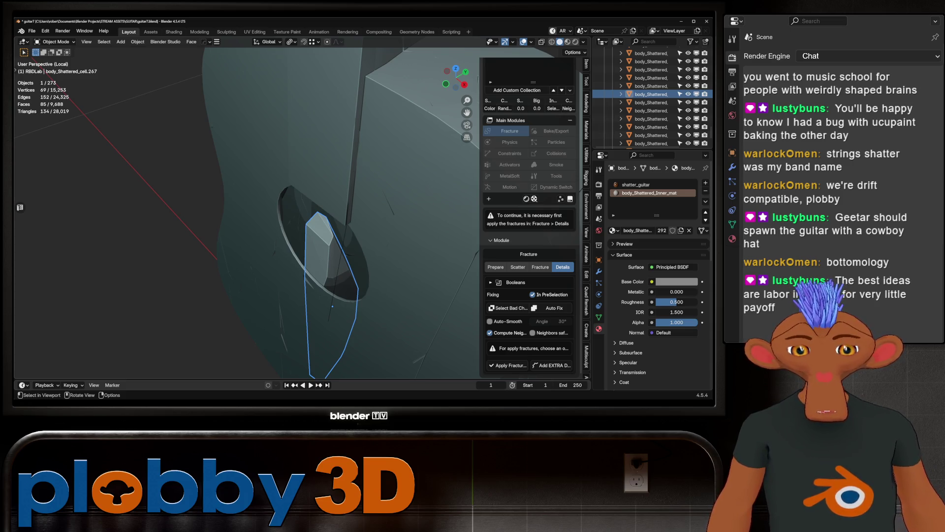
# - Edit the cell's mesh in front ortho view with X-ray and the Knife tool active
pyautogui.press('KP_1')
pyautogui.press('Tab')
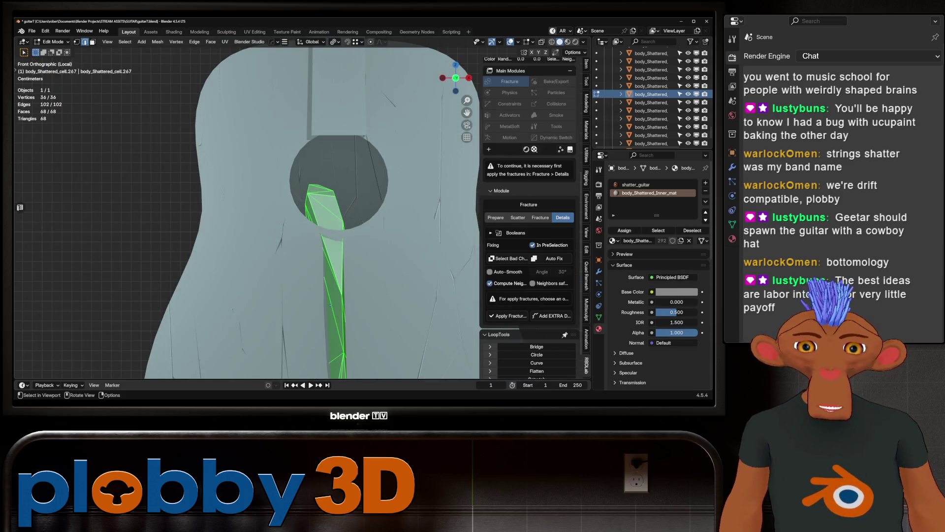
pyautogui.press('Tab')
pyautogui.keyDown('shift'); pyautogui.moveTo(330, 305); pyautogui.dragTo(279, 306, button='middle'); pyautogui.keyUp('shift')
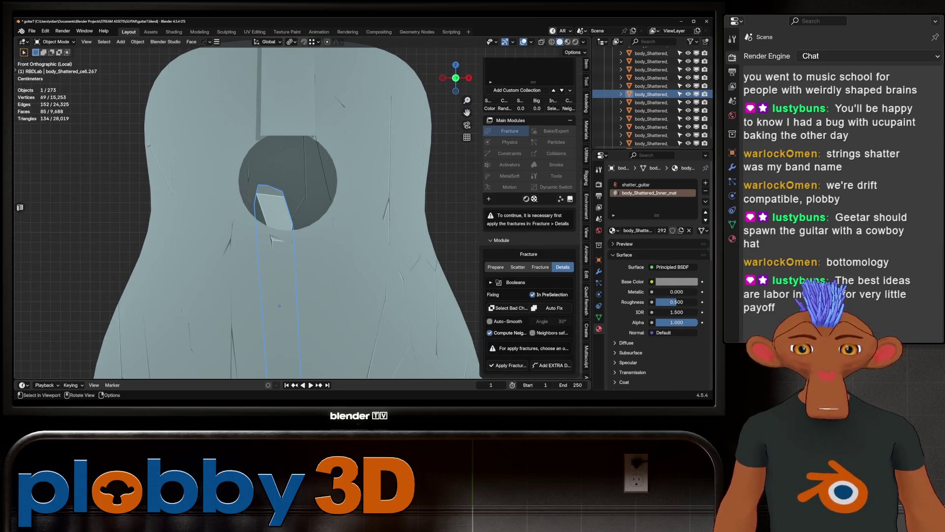
pyautogui.press('Tab')
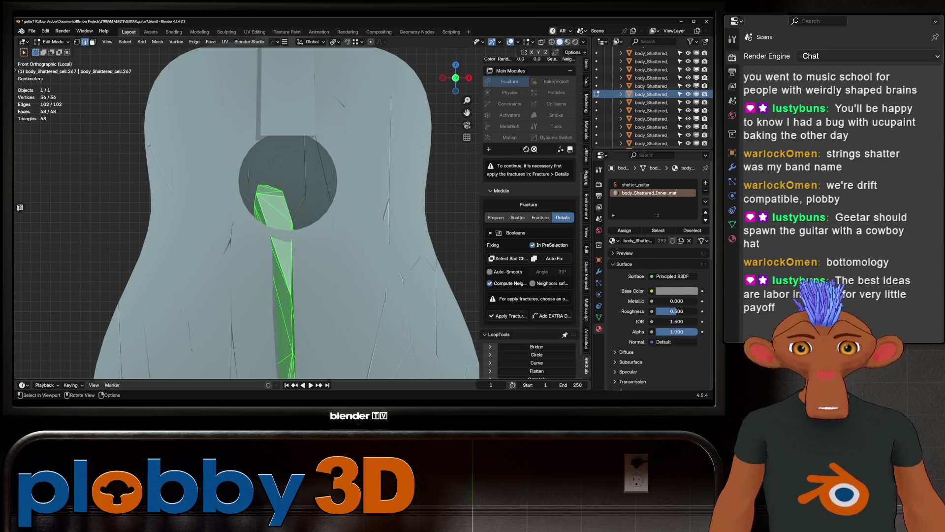
pyautogui.press('k')
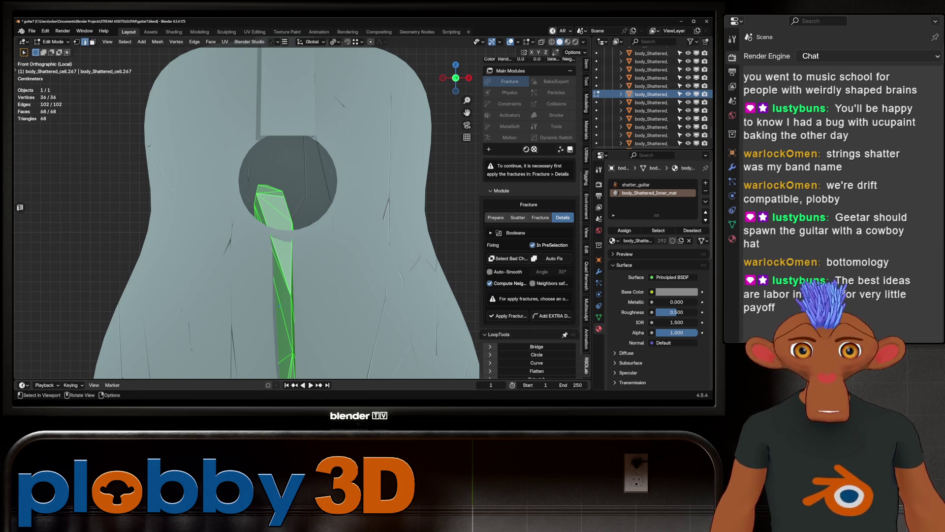
pyautogui.press('Escape')
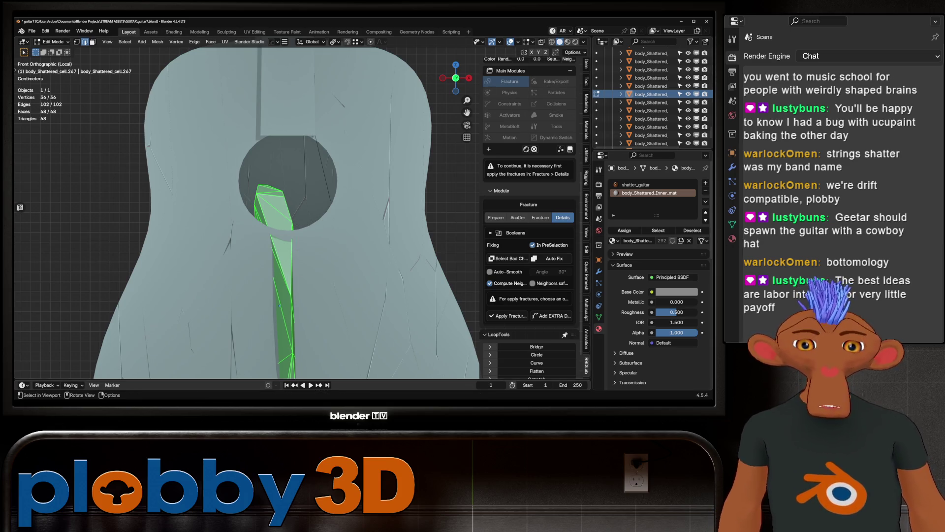
pyautogui.hotkey('alt', 'z')
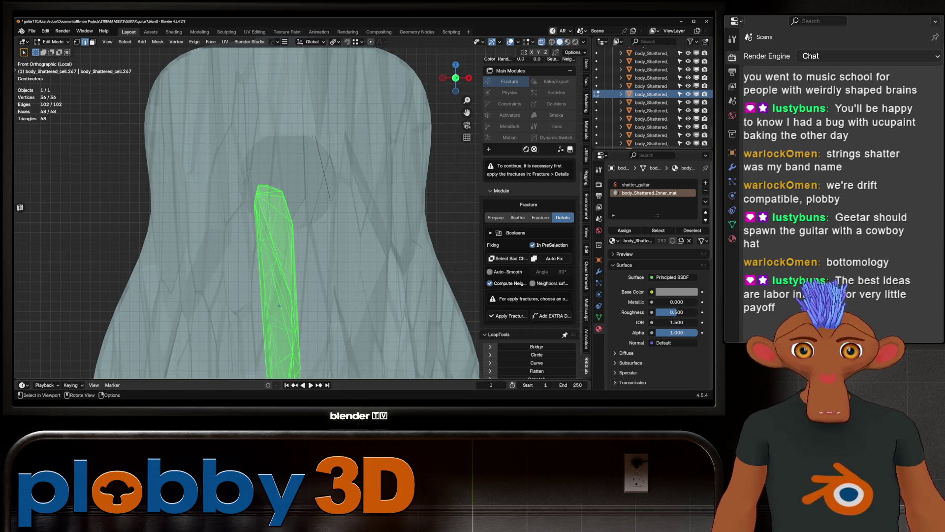
pyautogui.press('k')
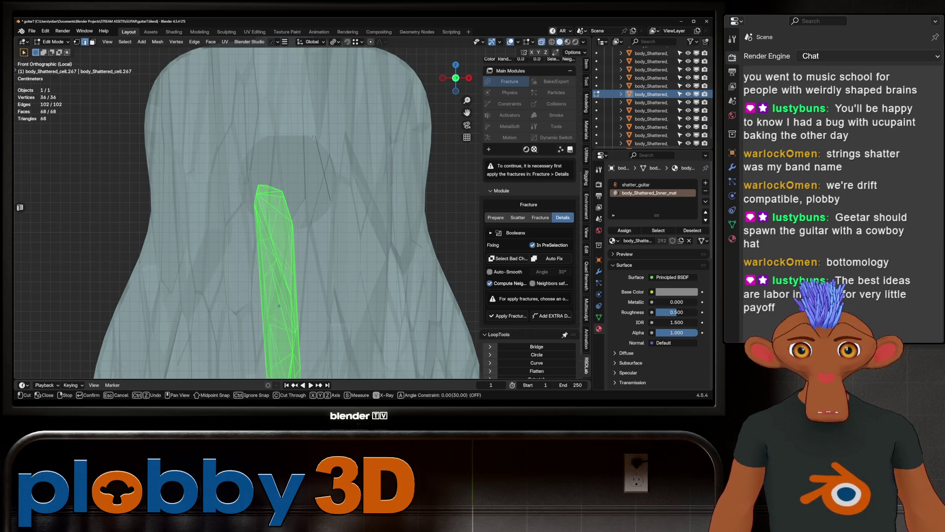